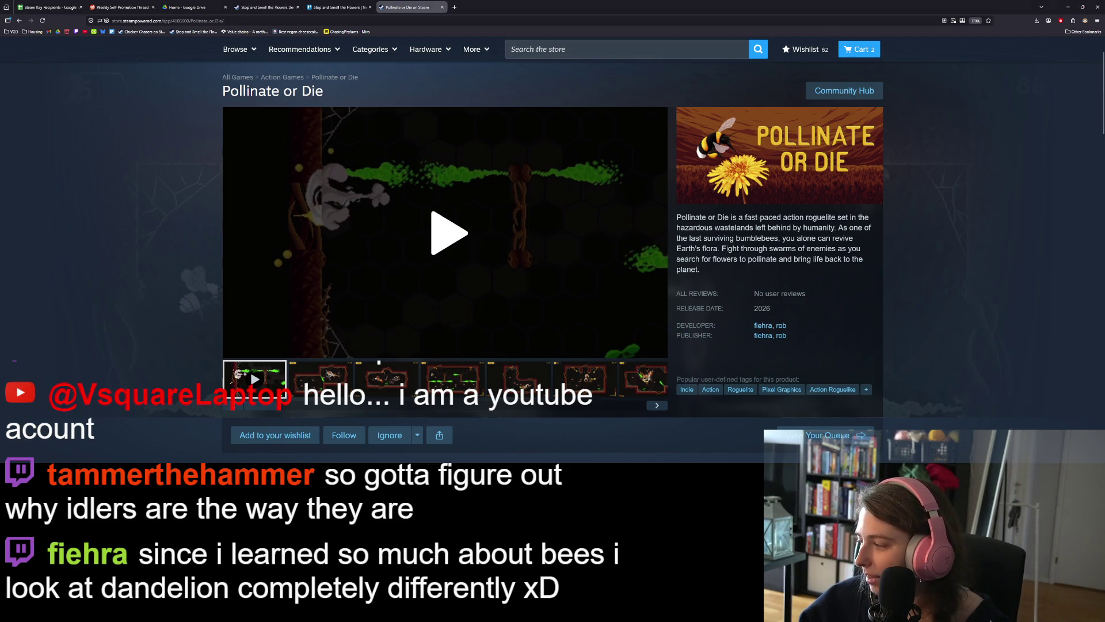
Step: Hide the Media Player and play the Pollinate or Die trailer full screen
key(alt+Tab)
click(990, 243)
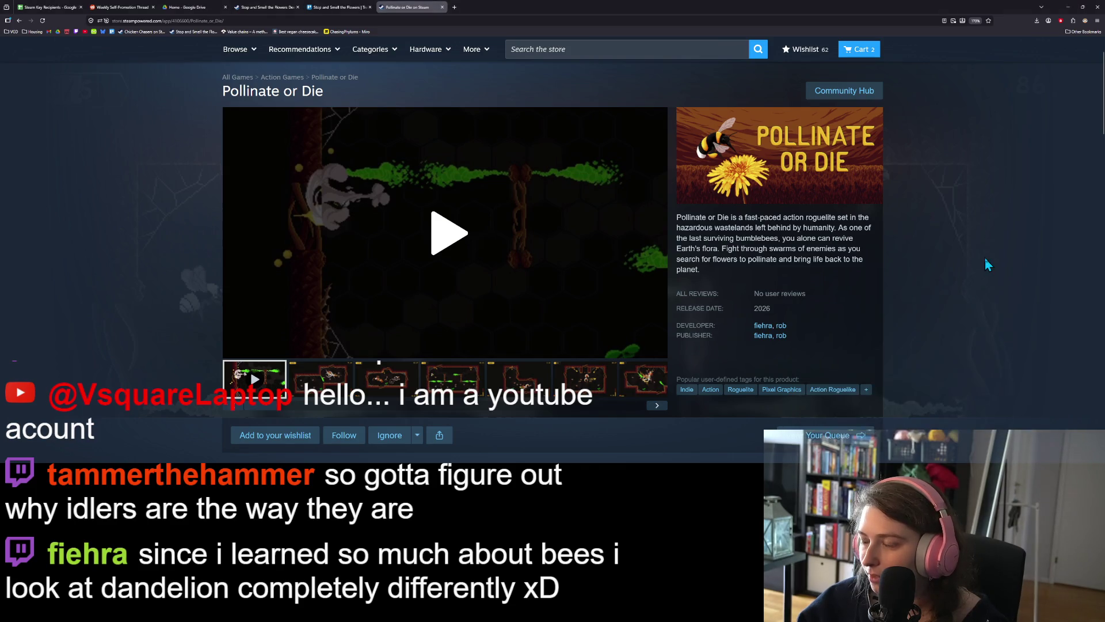
click(431, 271)
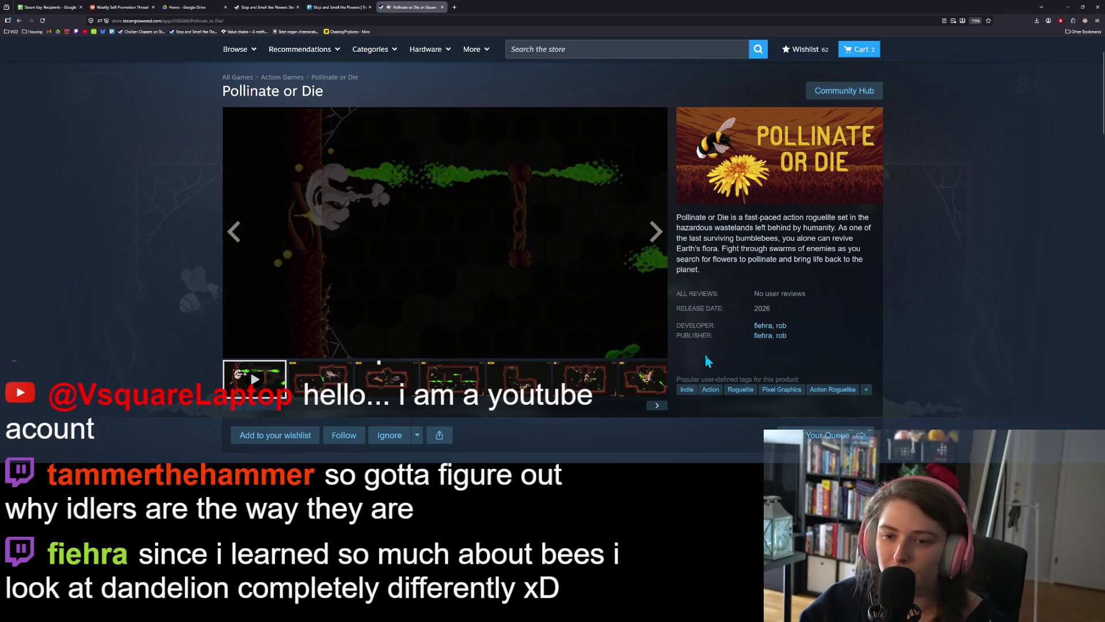
click(657, 345)
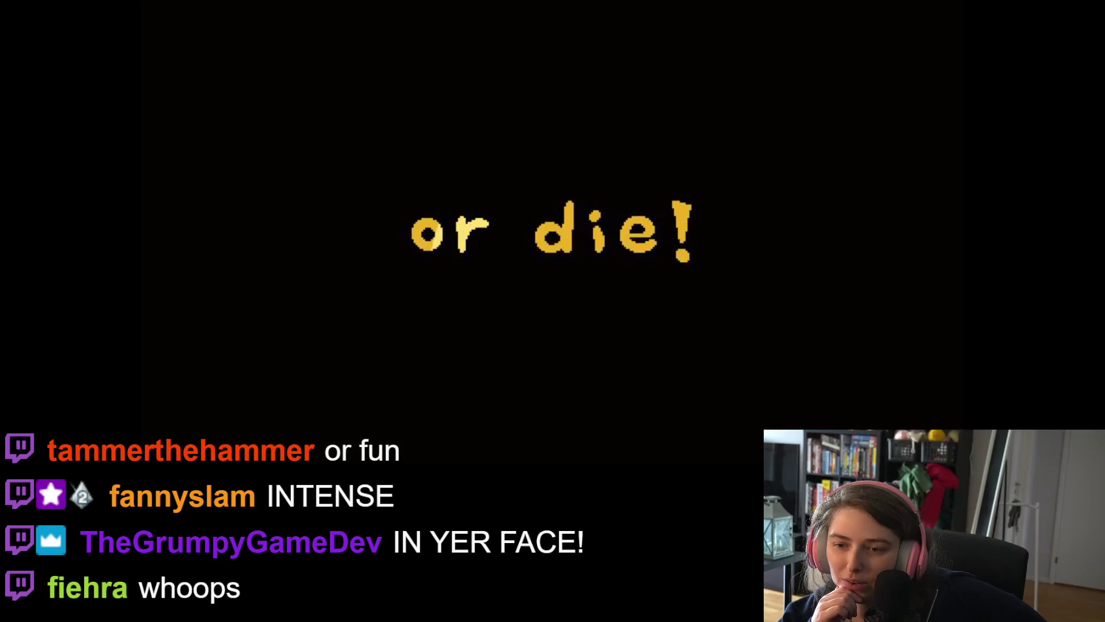
Step: Let the full-screen trailer run until the bee-filled cave gameplay screenshot appears
mouse_move(16, 360)
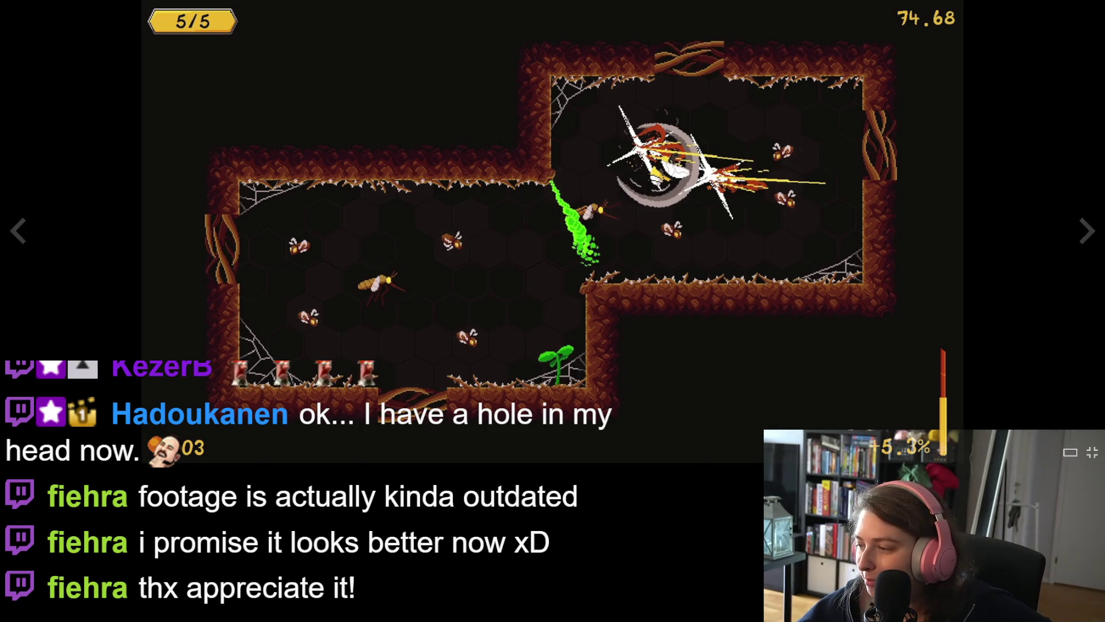
Step: Mute the Pollinate or Die tab and return the gallery to full screen
click(1092, 452)
right_click(410, 13)
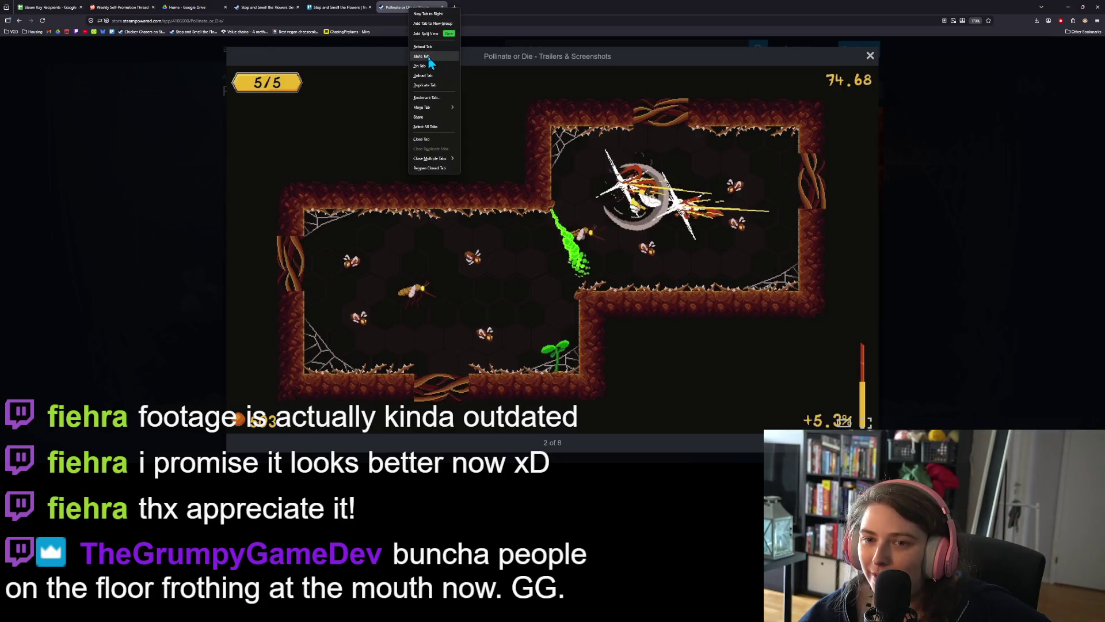
click(432, 62)
click(868, 422)
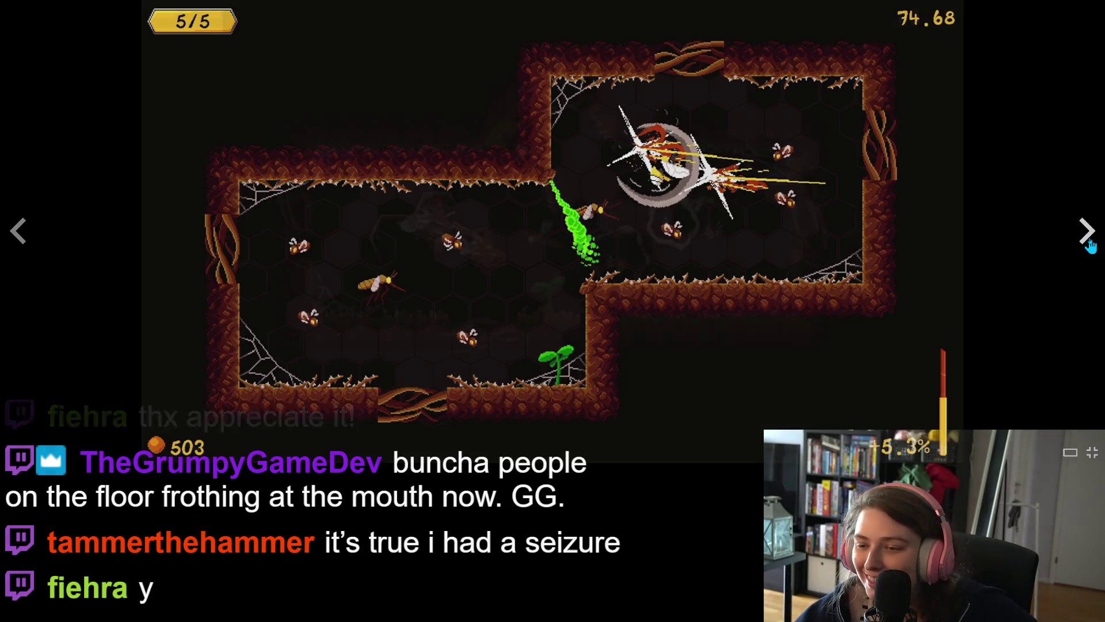
Step: Advance four screenshots to the wave 2/6 honeycomb cave chamber
click(1089, 244)
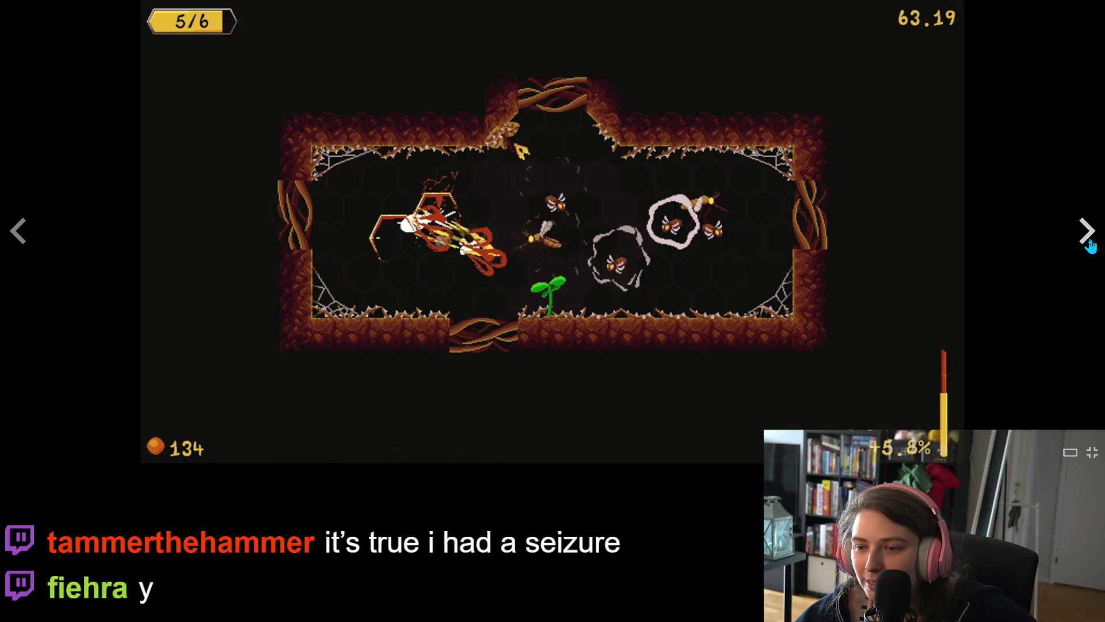
click(1089, 244)
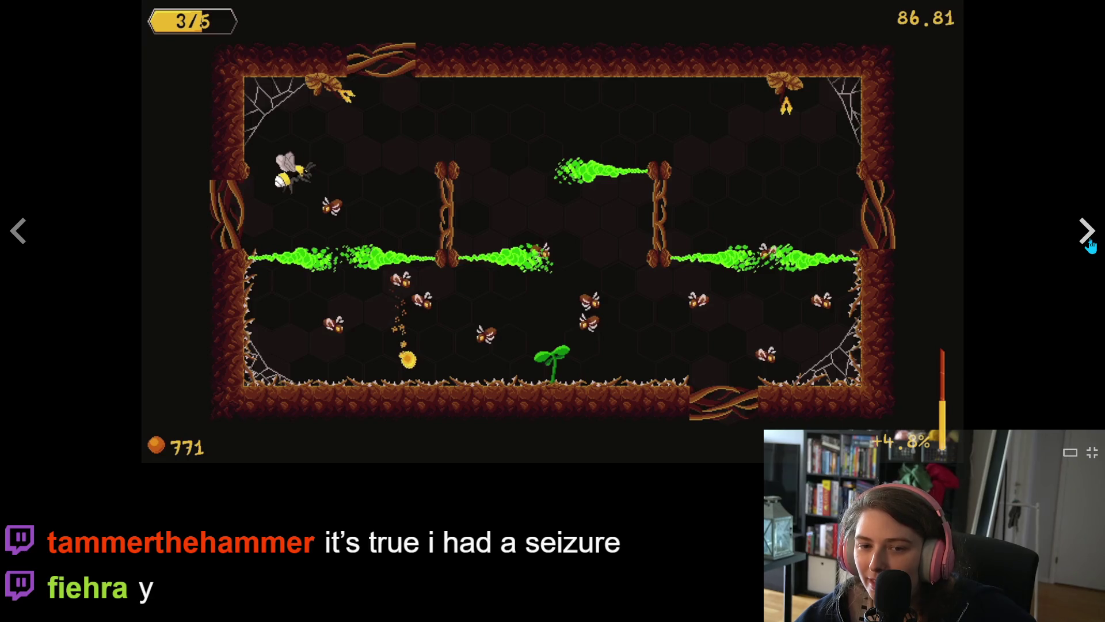
click(1089, 244)
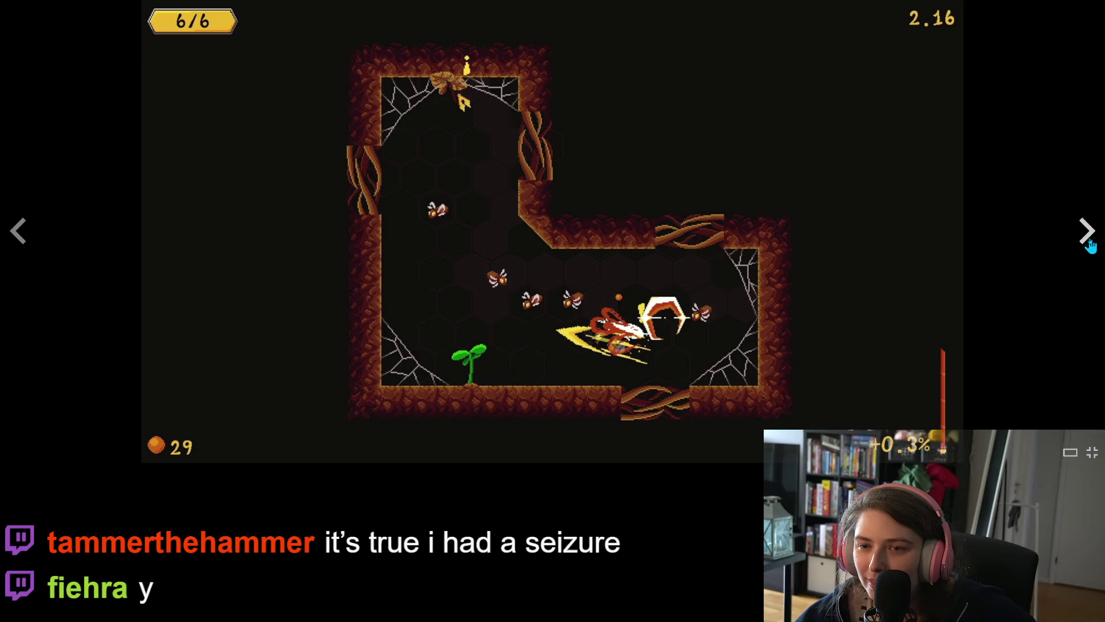
click(1090, 244)
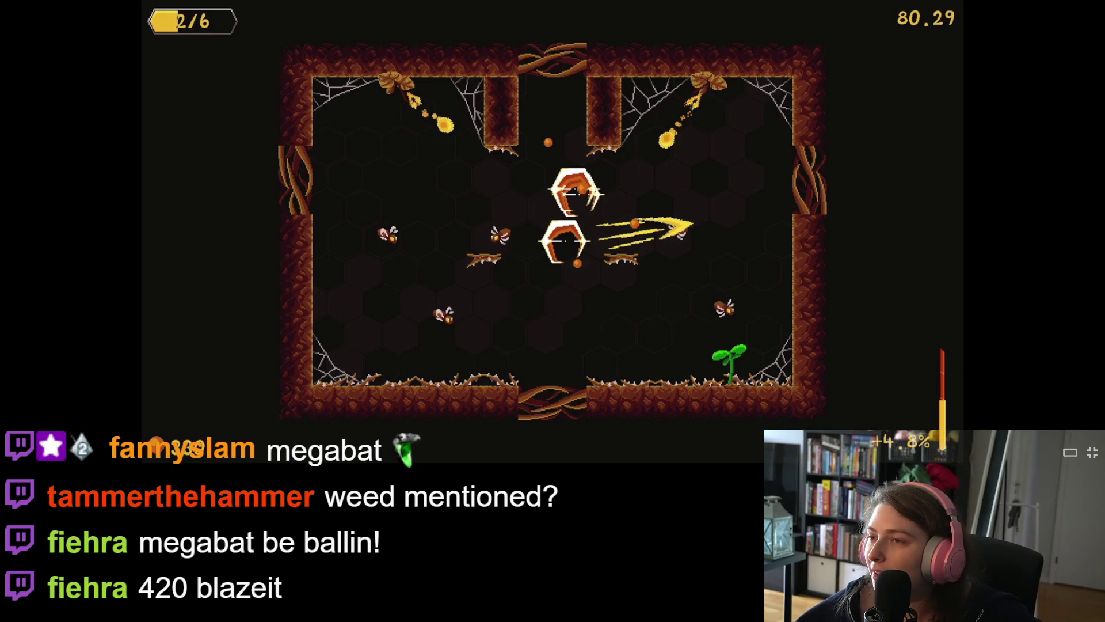
mouse_move(807, 309)
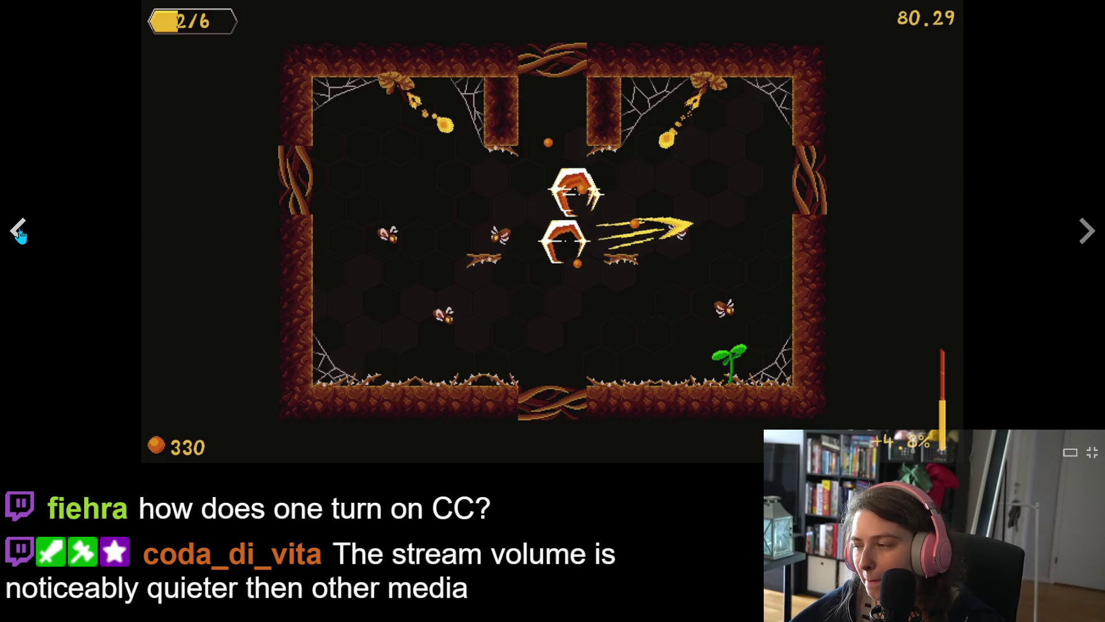
Step: Go back to the wave 6/6 L-shaped cave screenshot and exit full screen
click(19, 232)
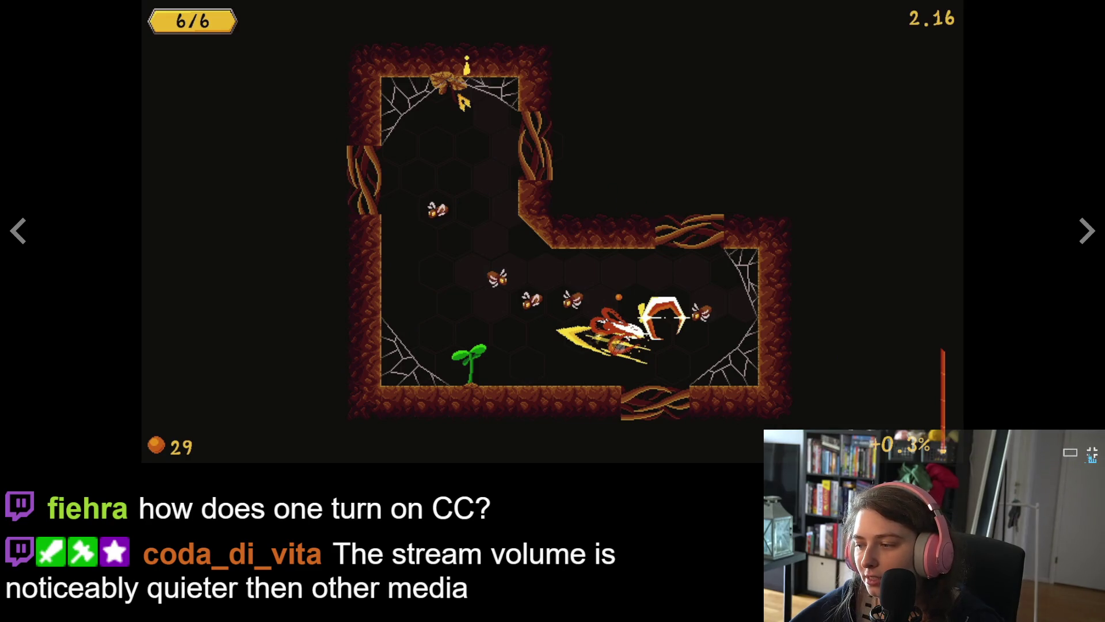
click(1092, 456)
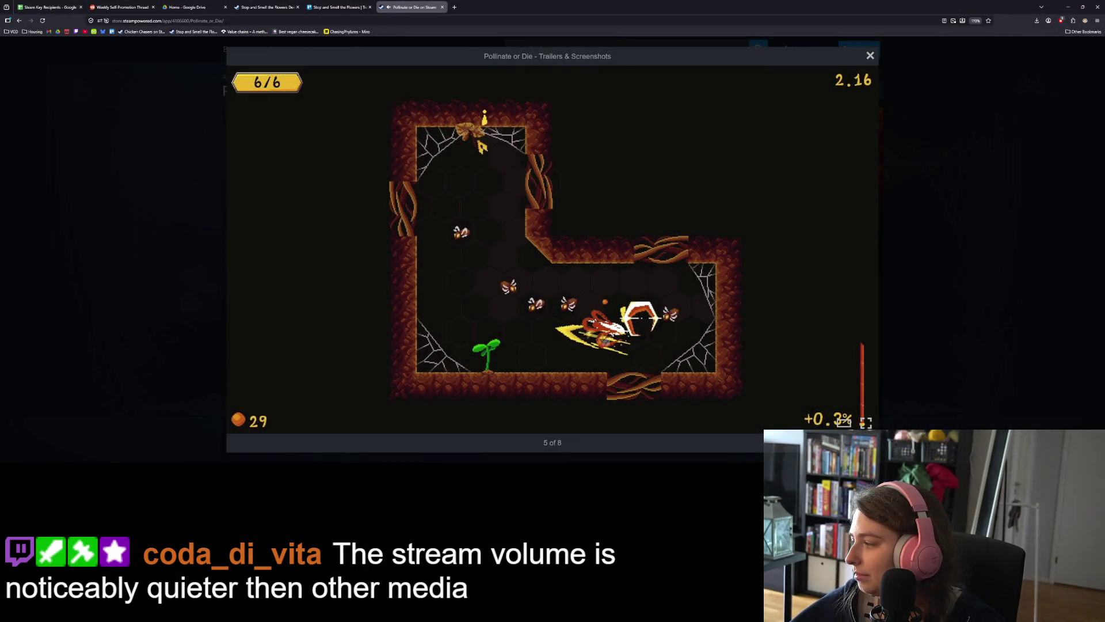
Step: Start music playing in Media Player, then hide it
key(alt+Tab)
click(933, 421)
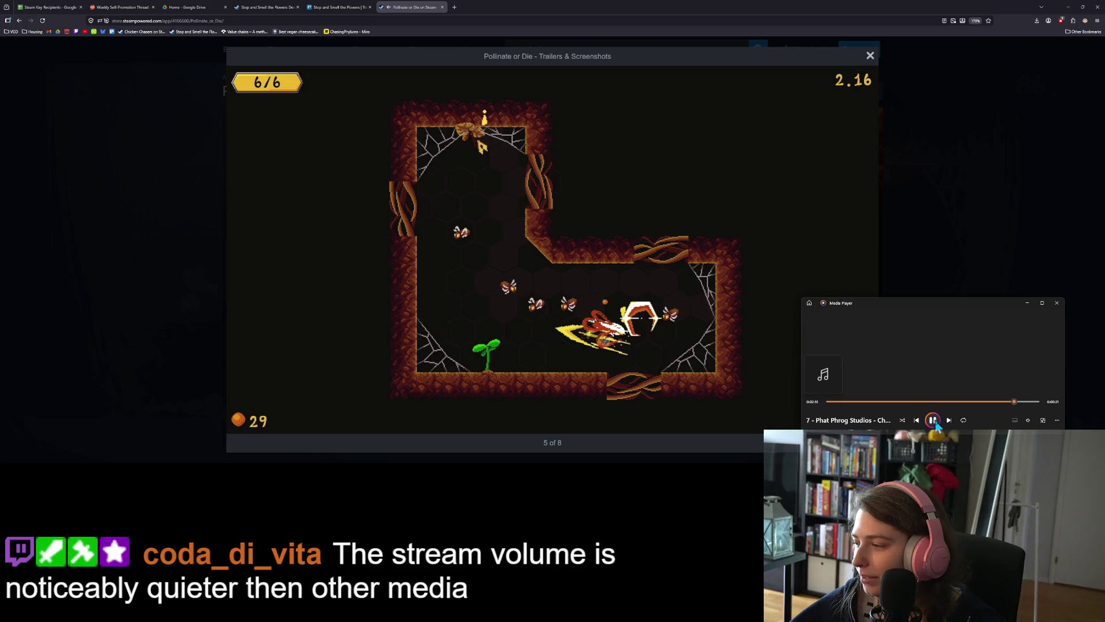
click(1028, 304)
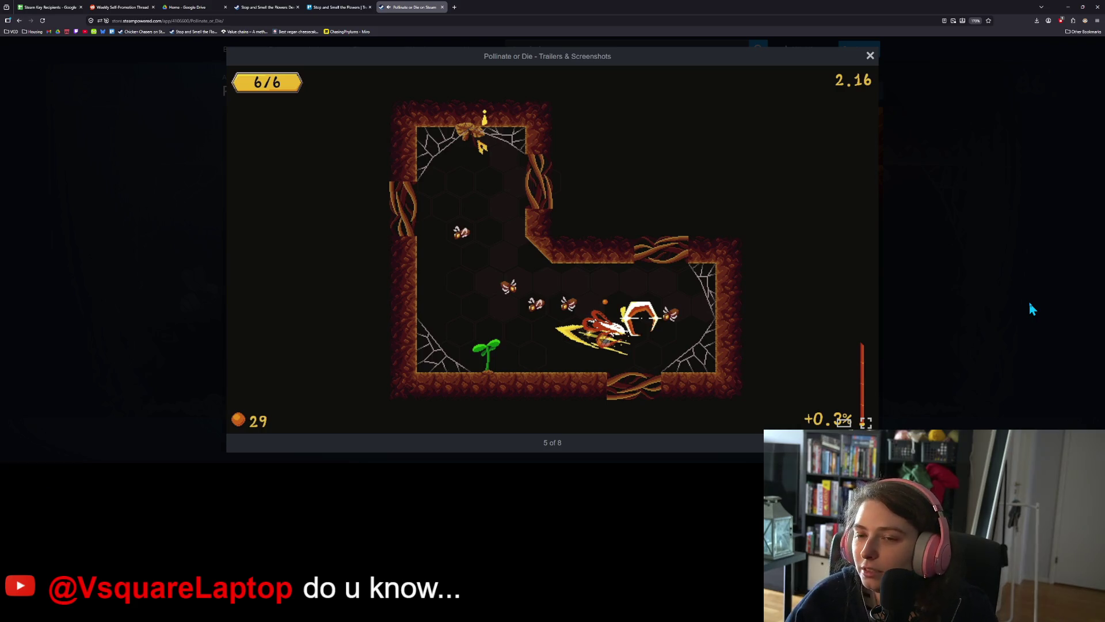
Step: Close the screenshot gallery and wishlist Pollinate or Die, bringing the count to 63
click(991, 277)
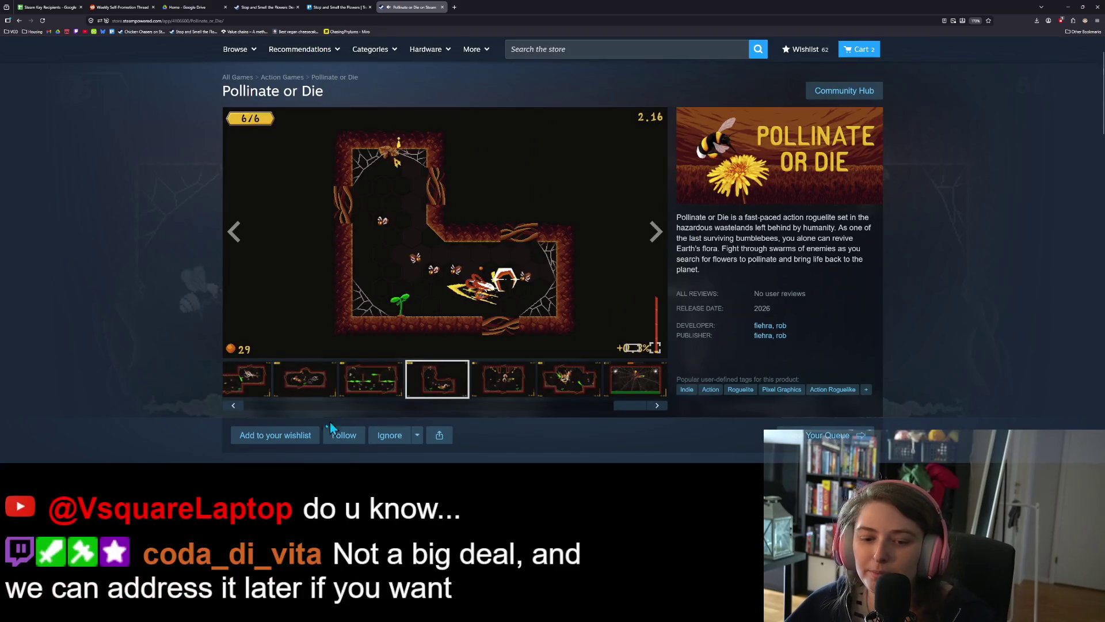
click(288, 434)
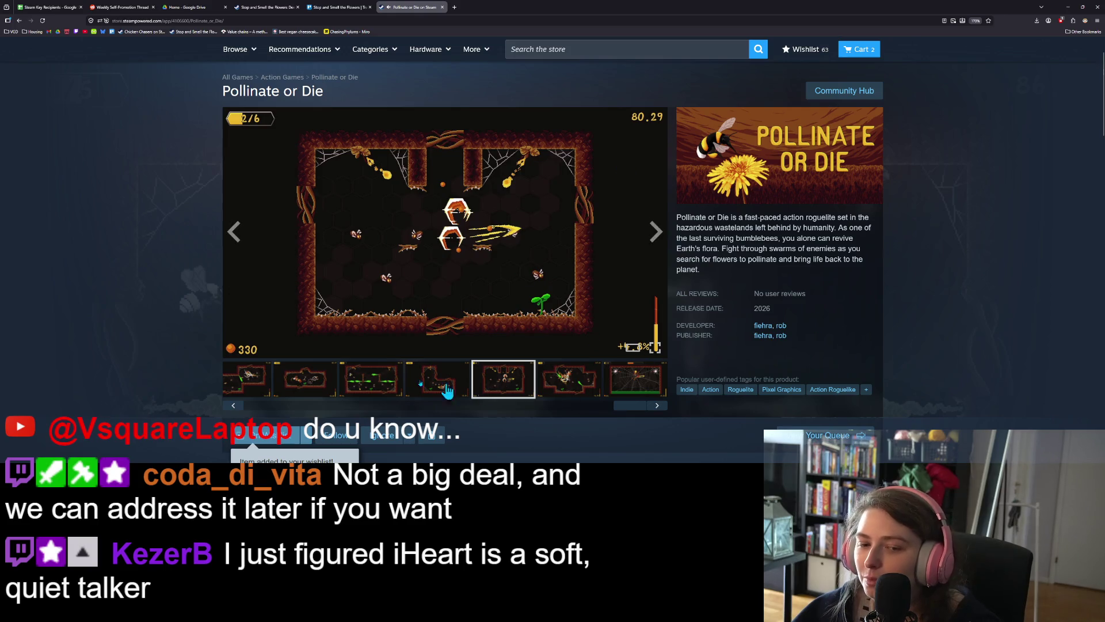
scroll(138, 346, down, 5)
scroll(134, 335, down, 2)
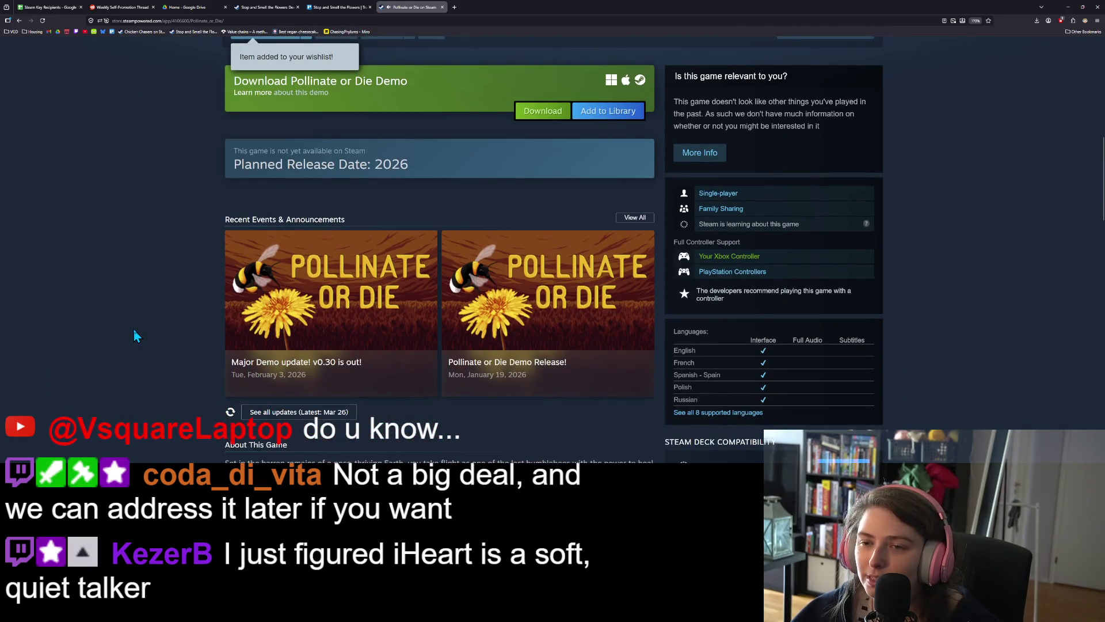
scroll(149, 319, up, 3)
scroll(150, 329, down, 11)
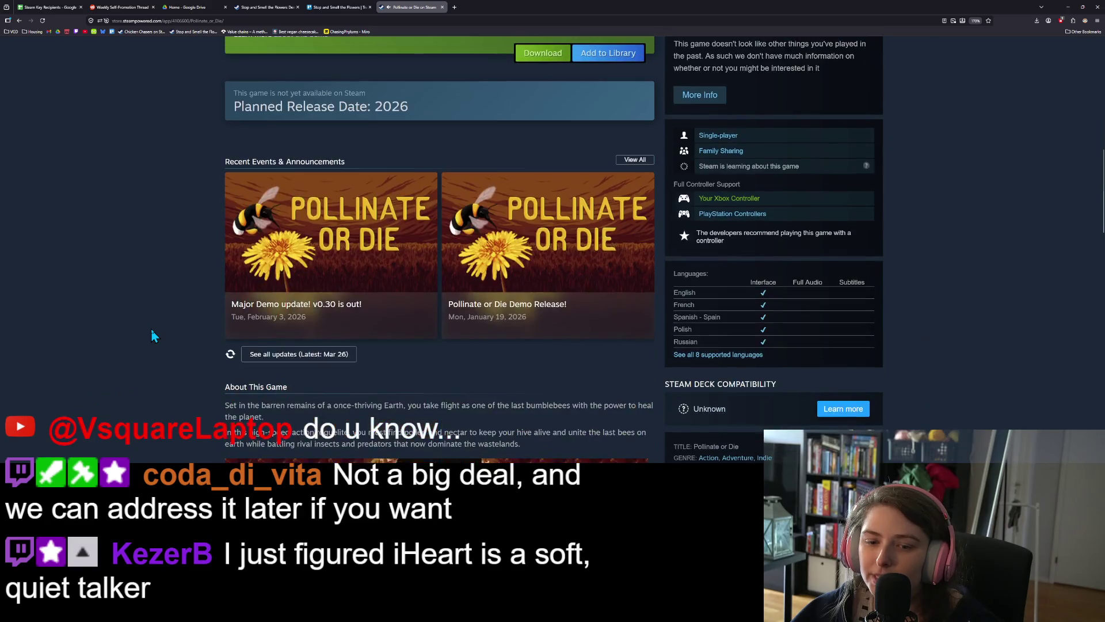
scroll(151, 330, down, 10)
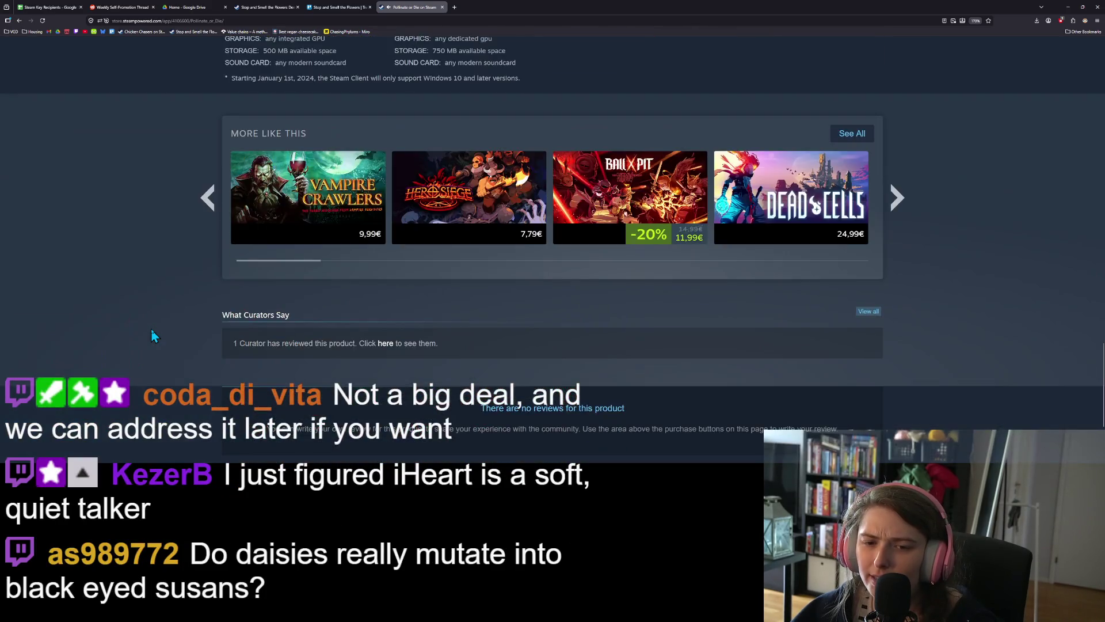
scroll(151, 333, up, 4)
scroll(151, 335, up, 15)
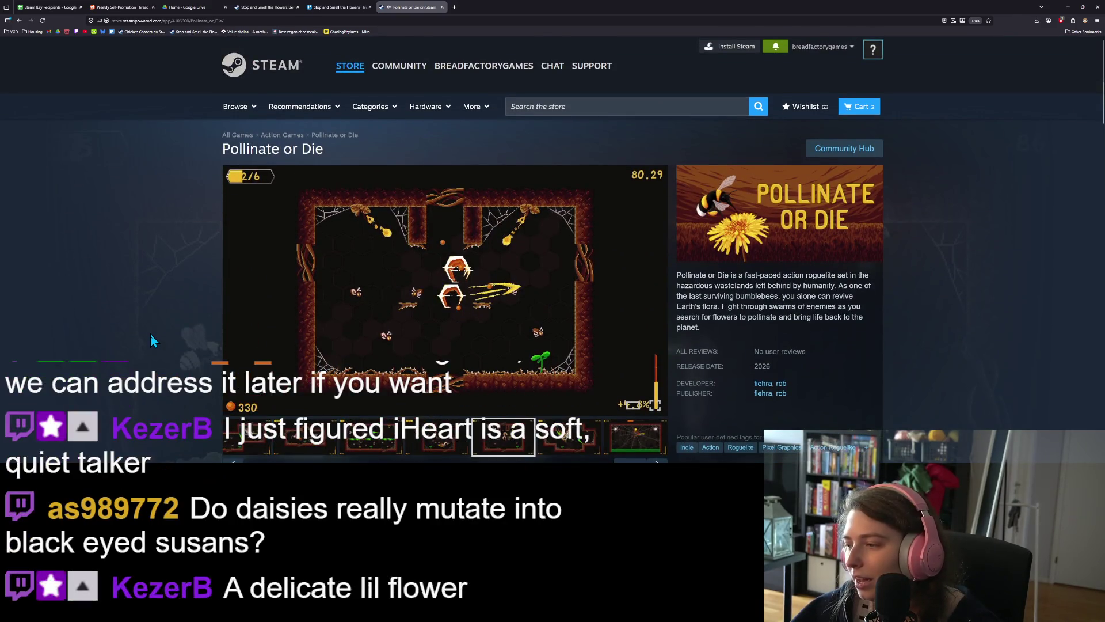
scroll(150, 340, down, 1)
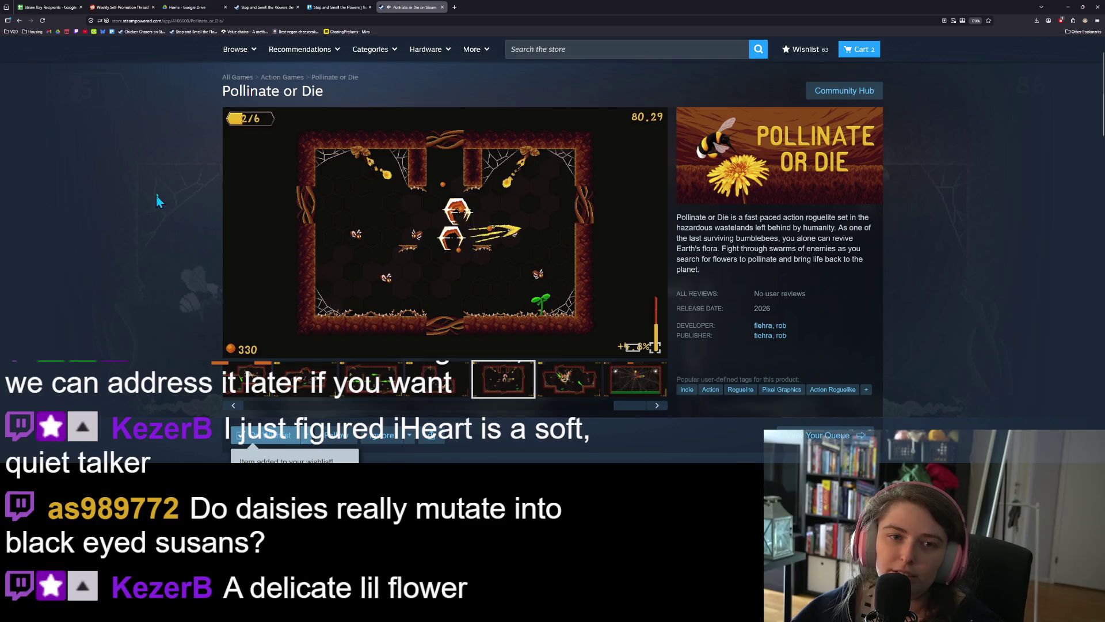
Step: Open the Stop and Smell the Flowers store page from bookmarks and mute its tab
click(193, 33)
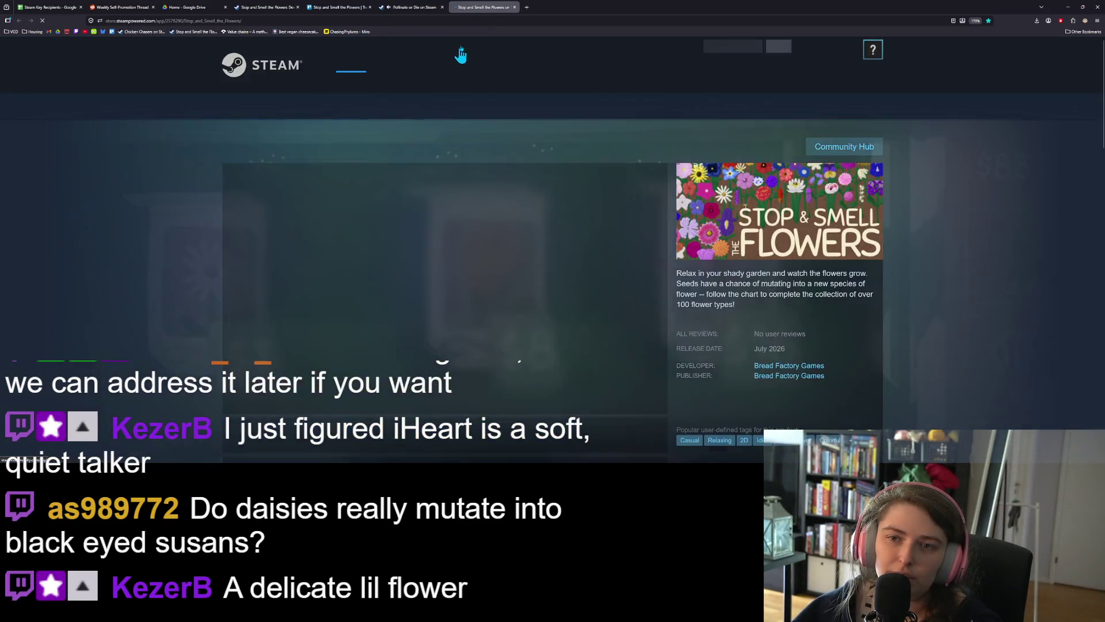
right_click(491, 10)
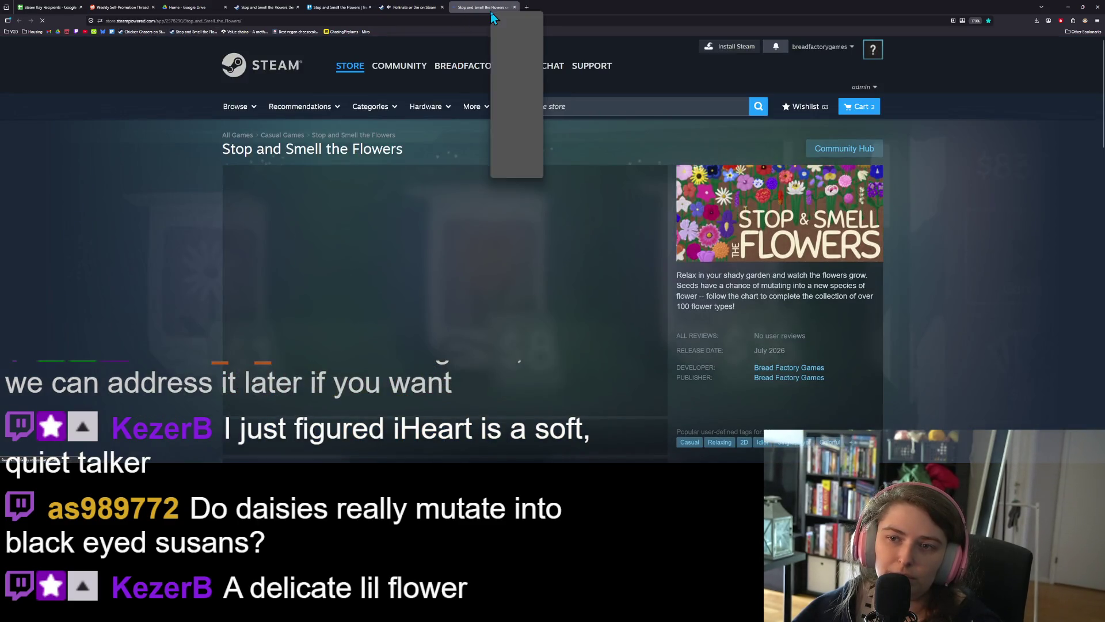
click(512, 62)
Step: Open the Games Developed Live by Streamers curator page from further down
scroll(216, 254, down, 10)
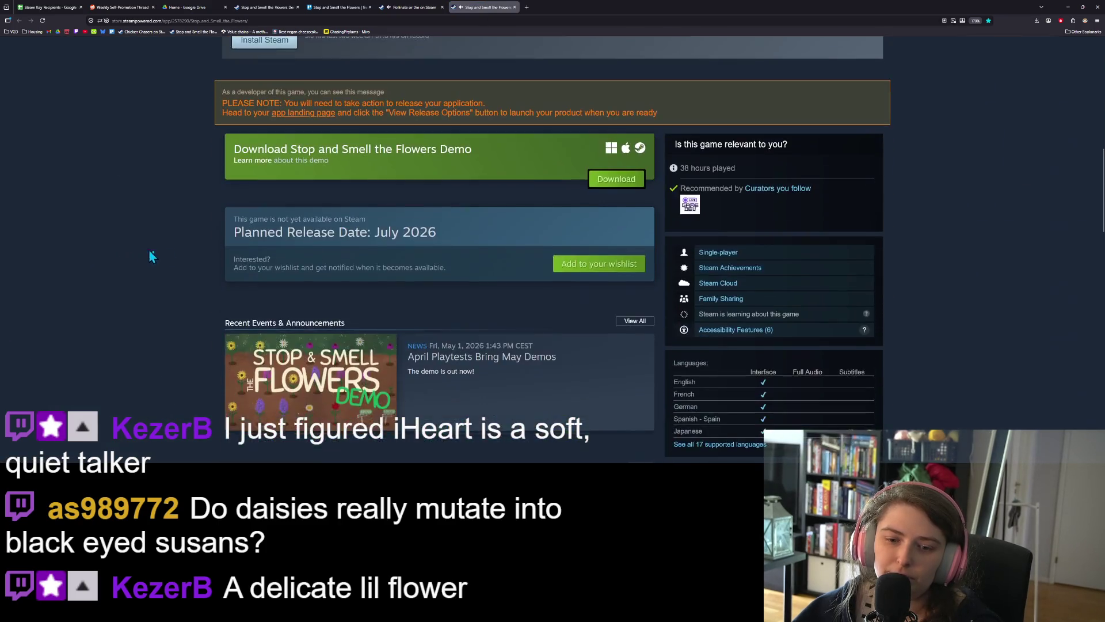
scroll(306, 279, down, 4)
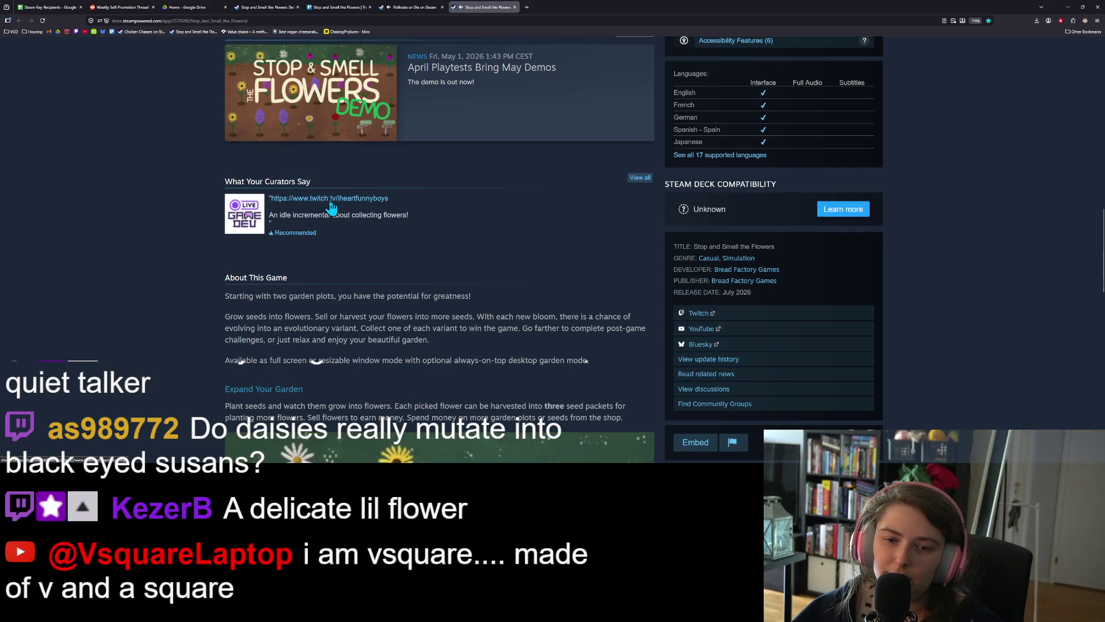
click(246, 214)
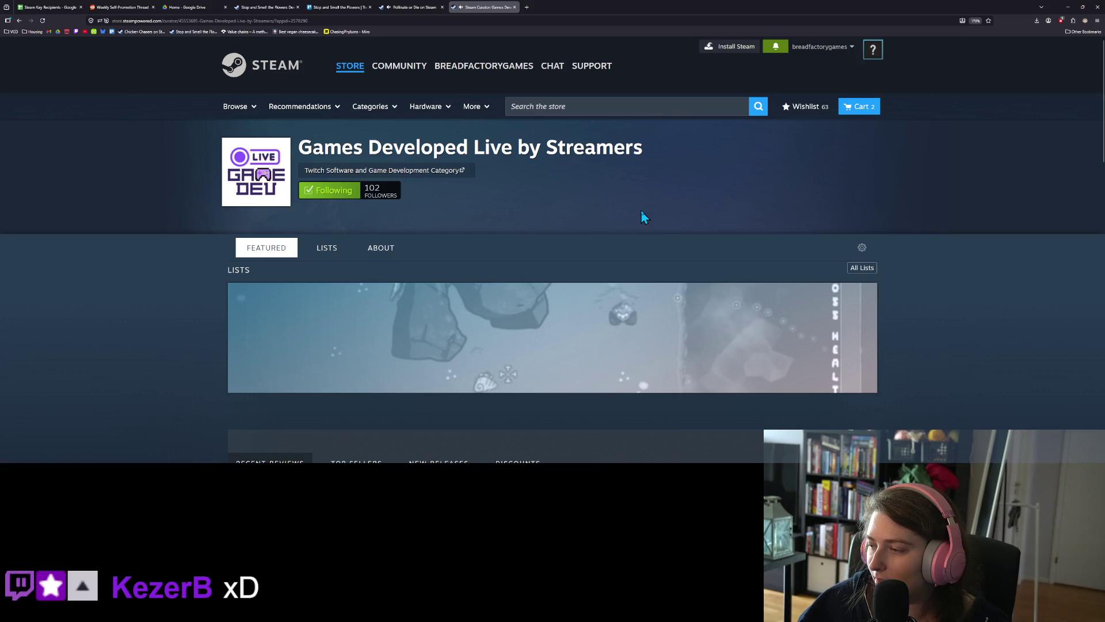
Step: Browse the curator page, then close its tab to reveal the Pollinate or Die page
scroll(633, 210, down, 1)
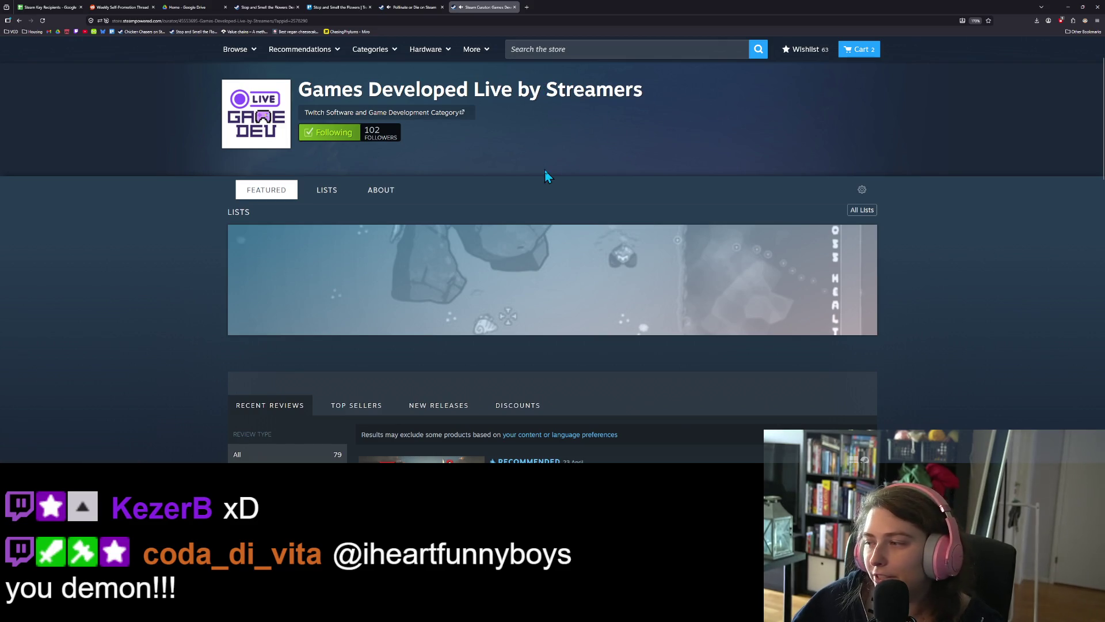
scroll(490, 184, up, 1)
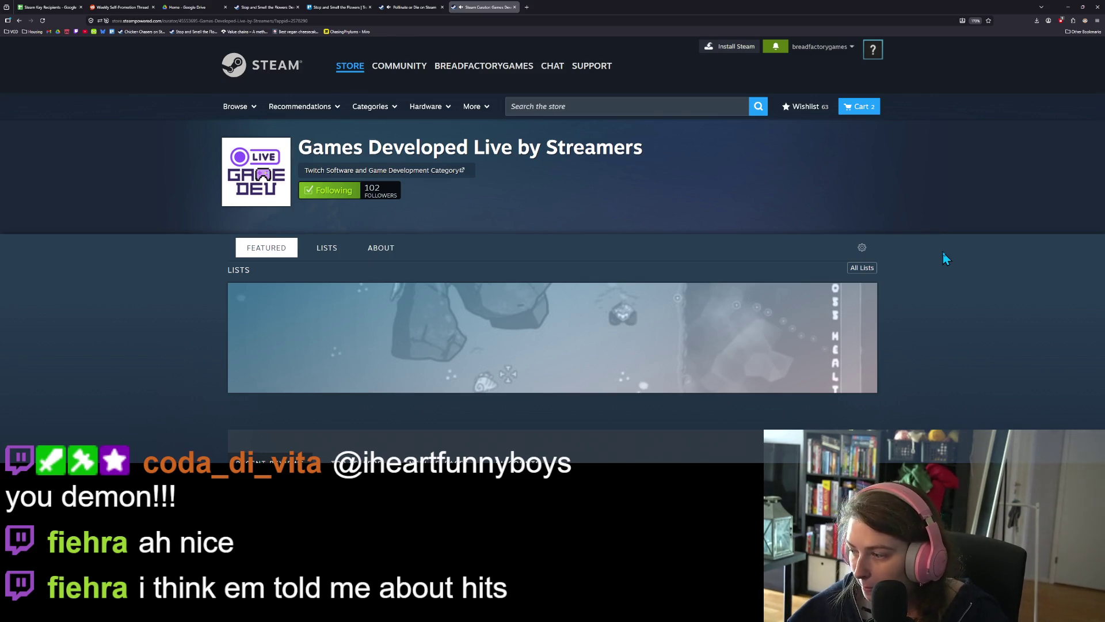
scroll(925, 311, down, 3)
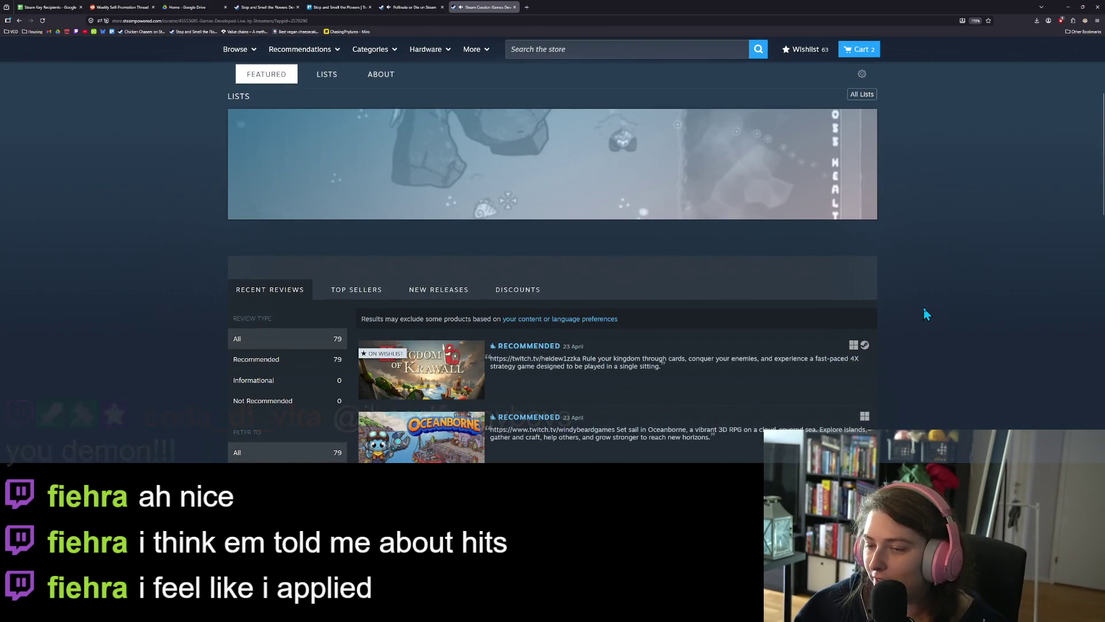
scroll(924, 309, down, 4)
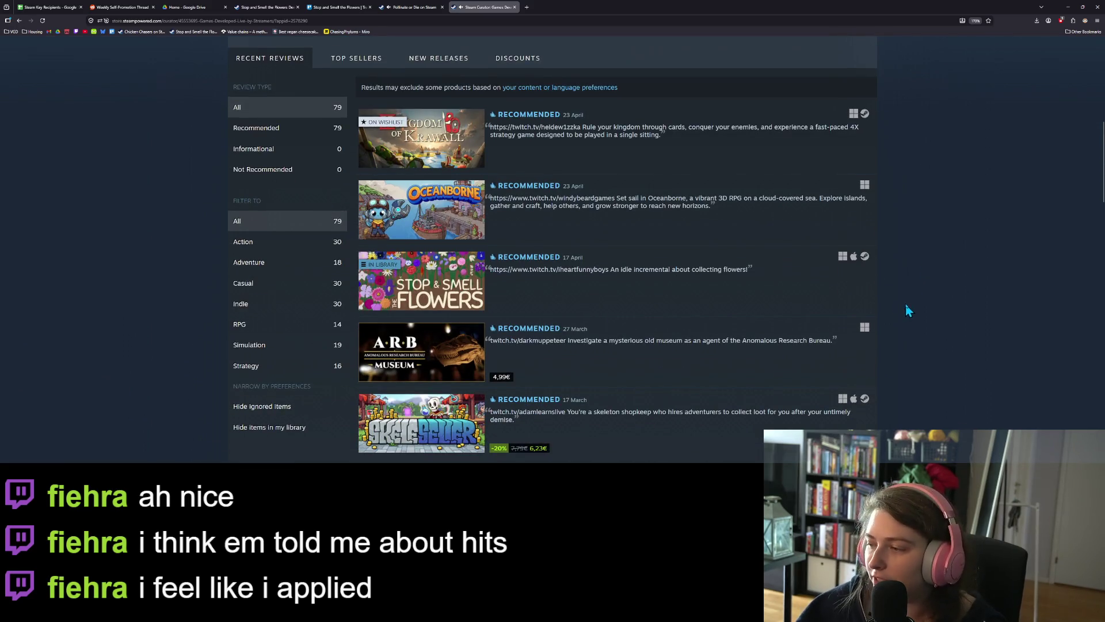
scroll(920, 338, up, 1)
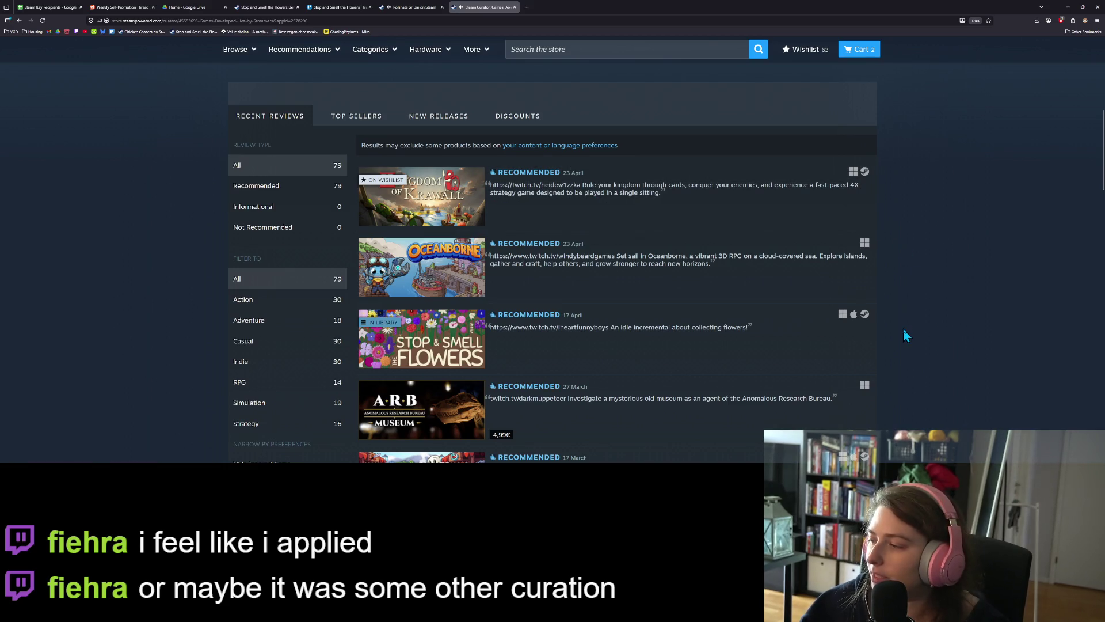
scroll(905, 334, down, 2)
scroll(905, 333, up, 10)
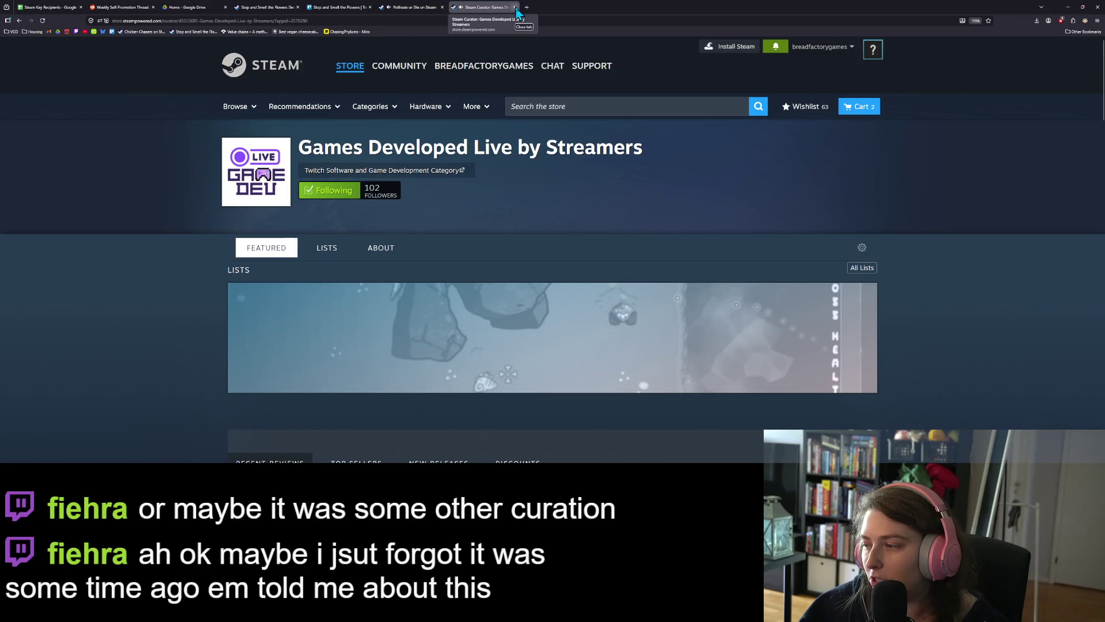
click(514, 8)
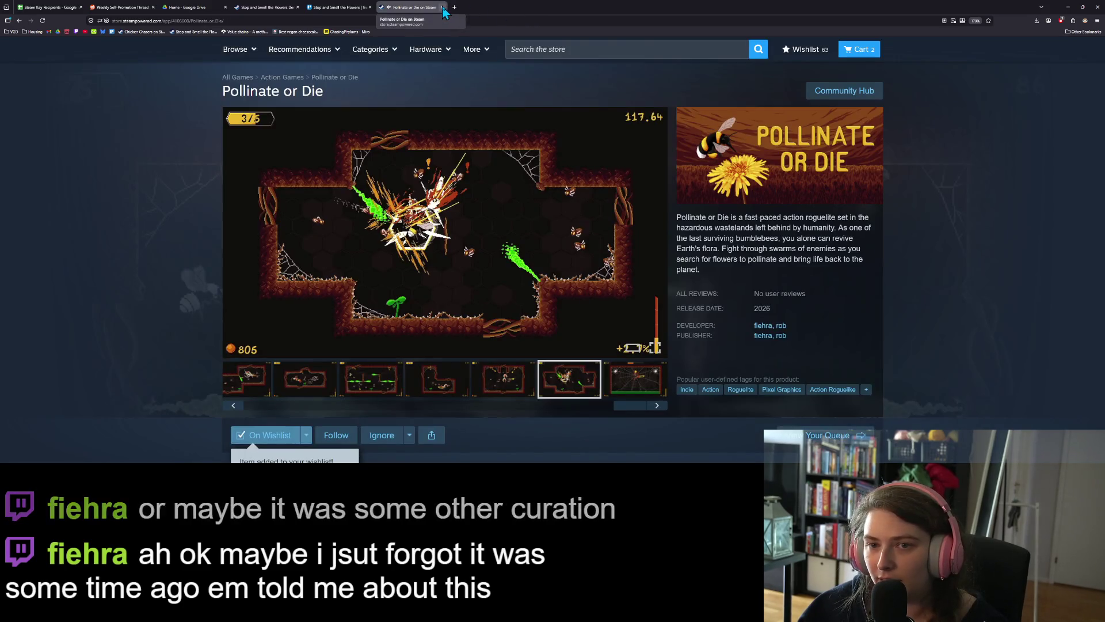
Step: Add a To Do Today card to message the chat viewer about the curation, then minimize the browser
click(321, 10)
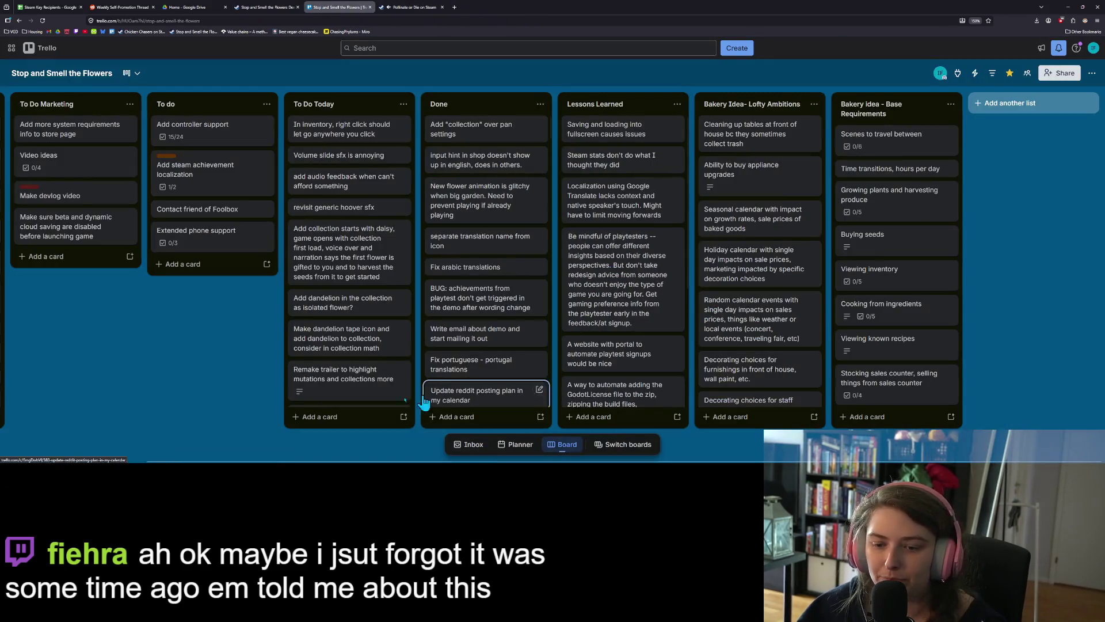
click(331, 410)
text(Messa)
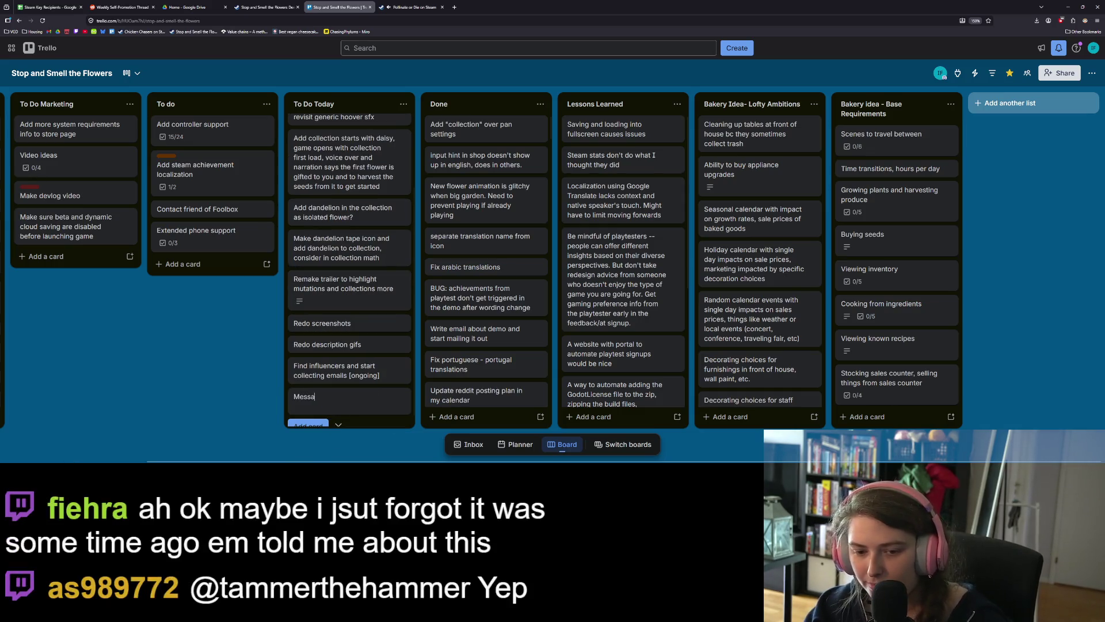
text(ge Fle)
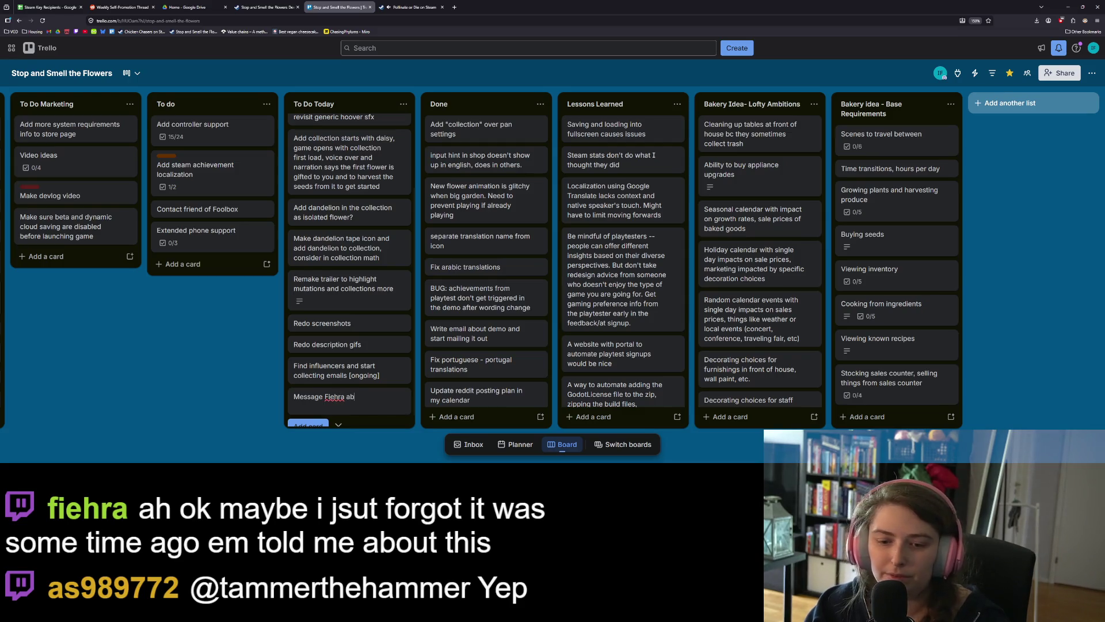
text(ut )
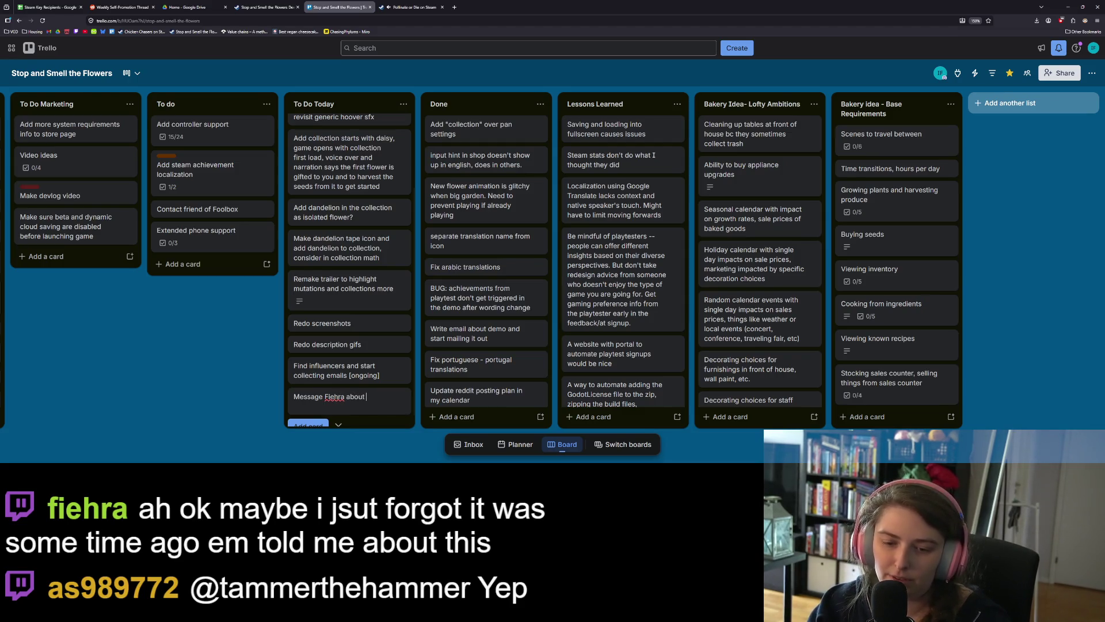
text(irish john)
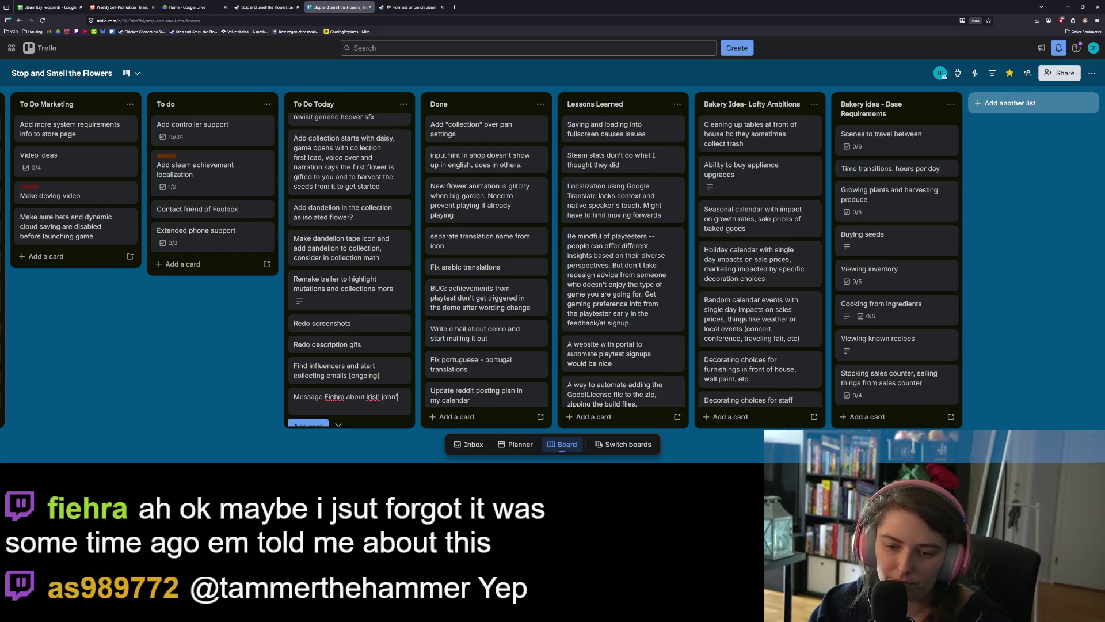
text(s curation)
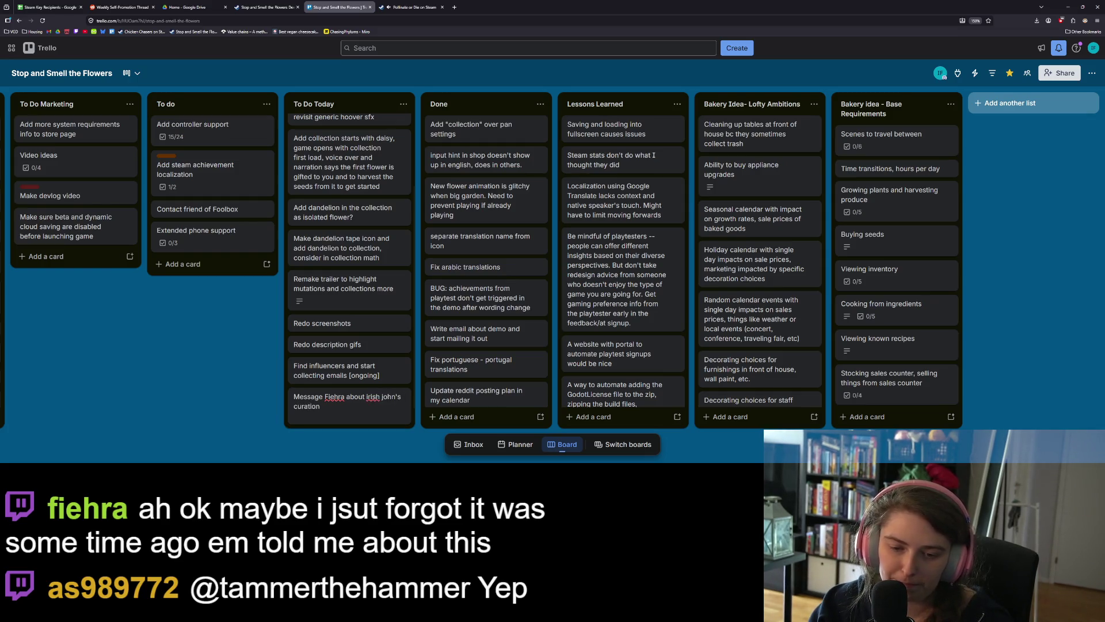
key(Return)
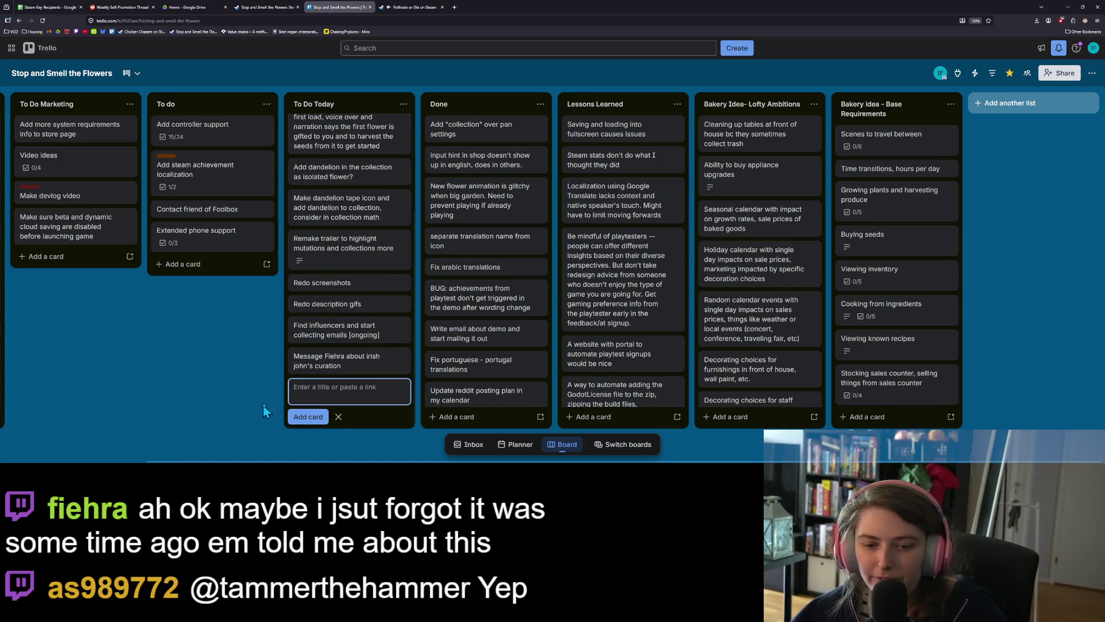
key(Escape)
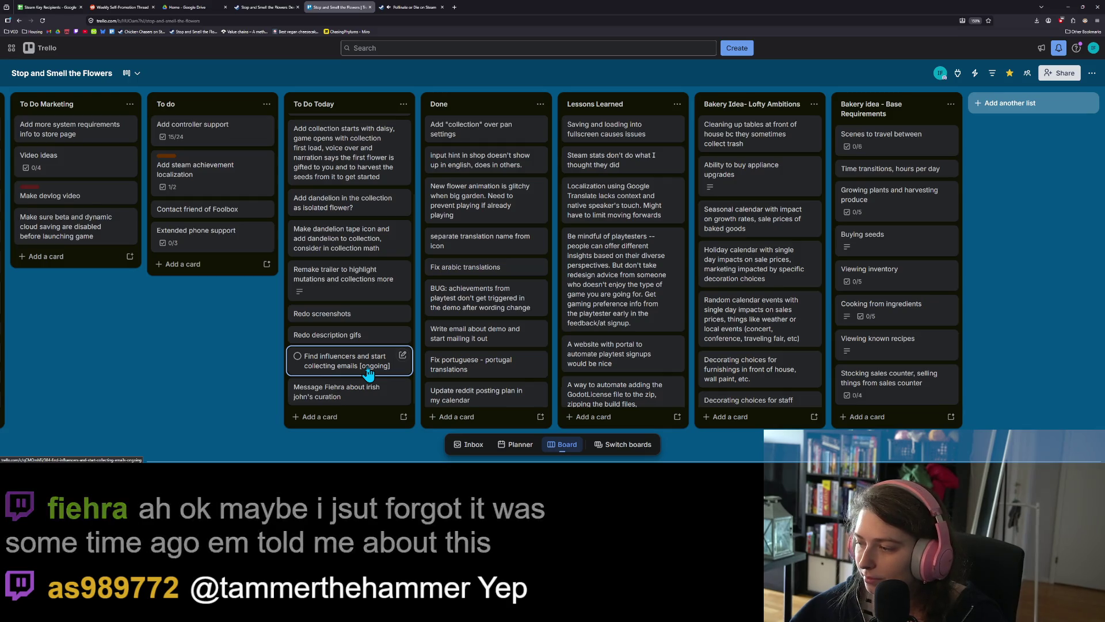
scroll(332, 382, up, 2)
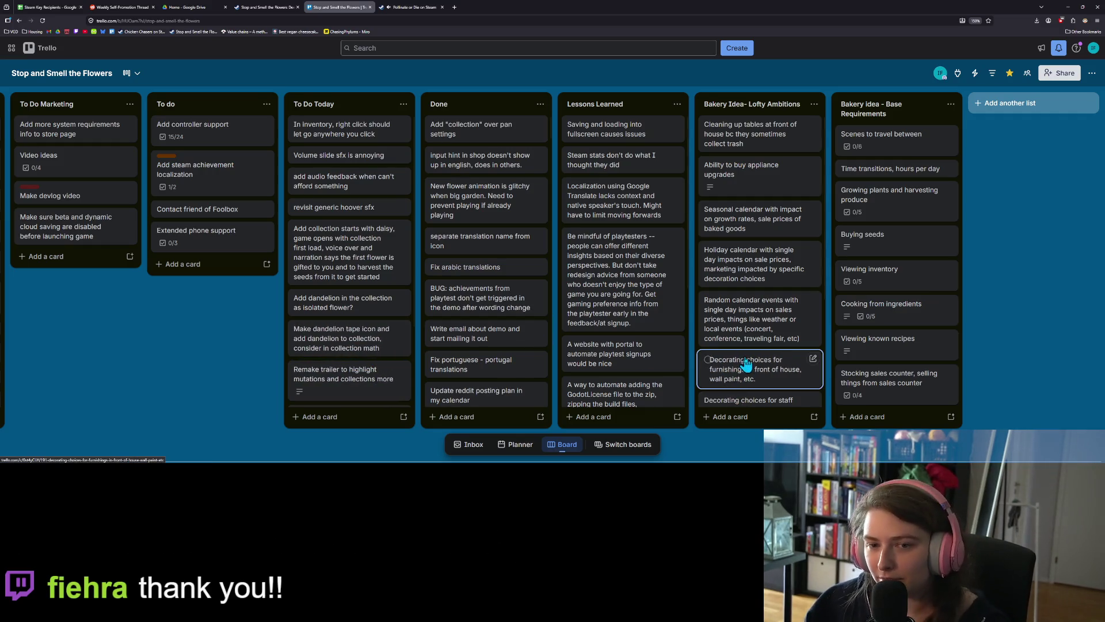
click(1071, 7)
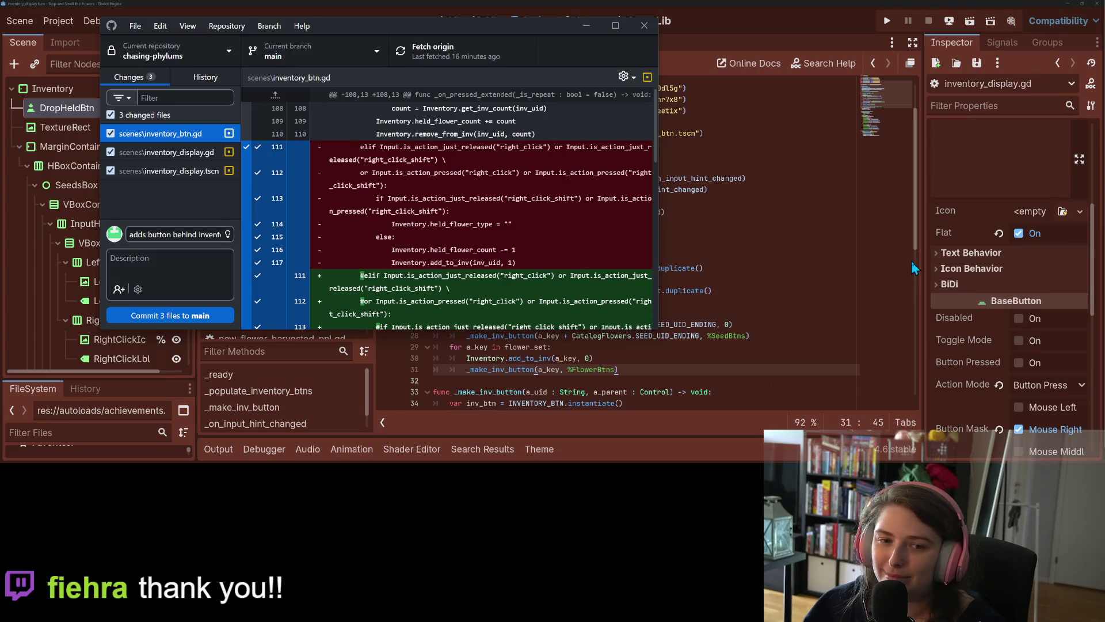
Step: Delete commented-out lines 111–117 and 130–132 from inventory_btn.gd and save it
click(747, 268)
scroll(720, 276, down, 10)
key(alt+Left)
drag(618, 224, 414, 195)
key(BackSpace)
key(BackSpace)
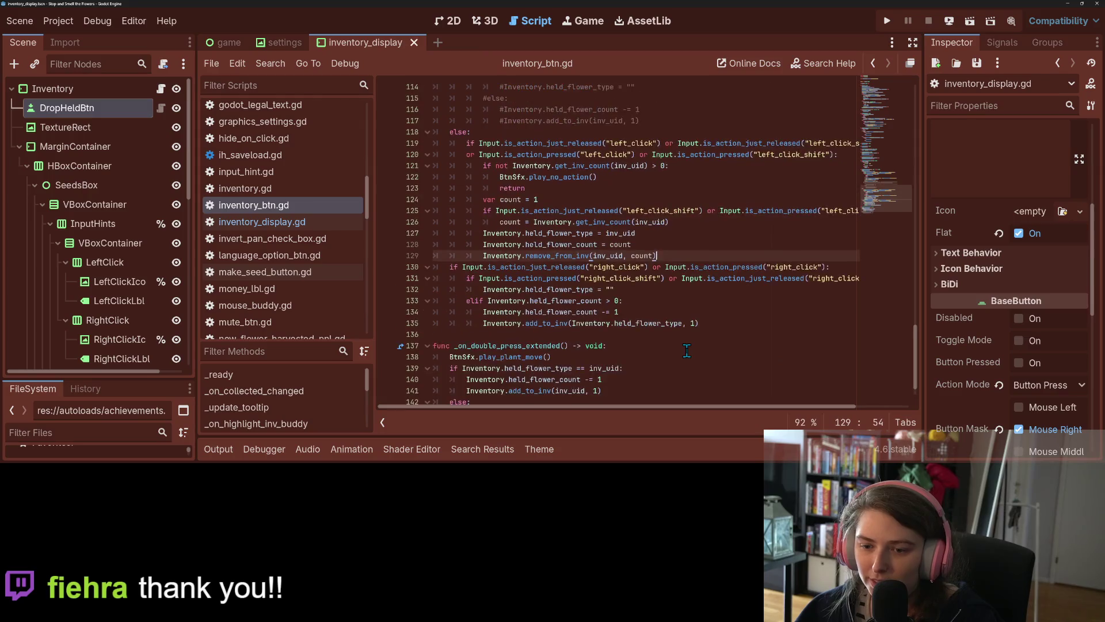
scroll(636, 344, up, 5)
mouse_move(642, 222)
mouse_down()
mouse_move(575, 173)
mouse_move(659, 144)
mouse_up()
key(BackSpace)
scroll(544, 253, up, 9)
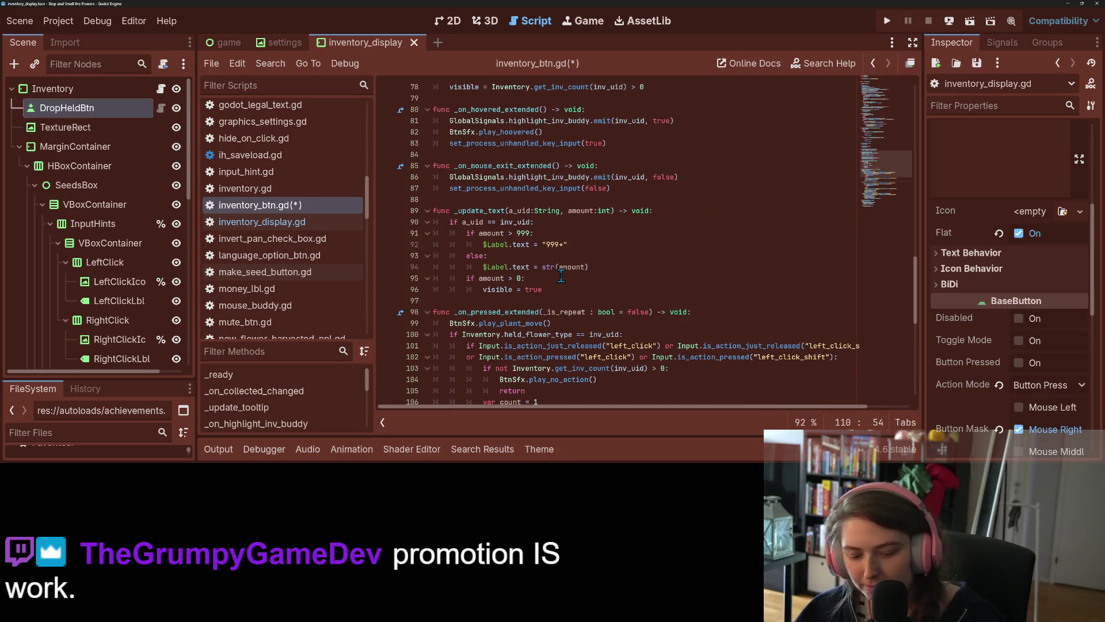
key(ctrl+s)
scroll(555, 267, up, 20)
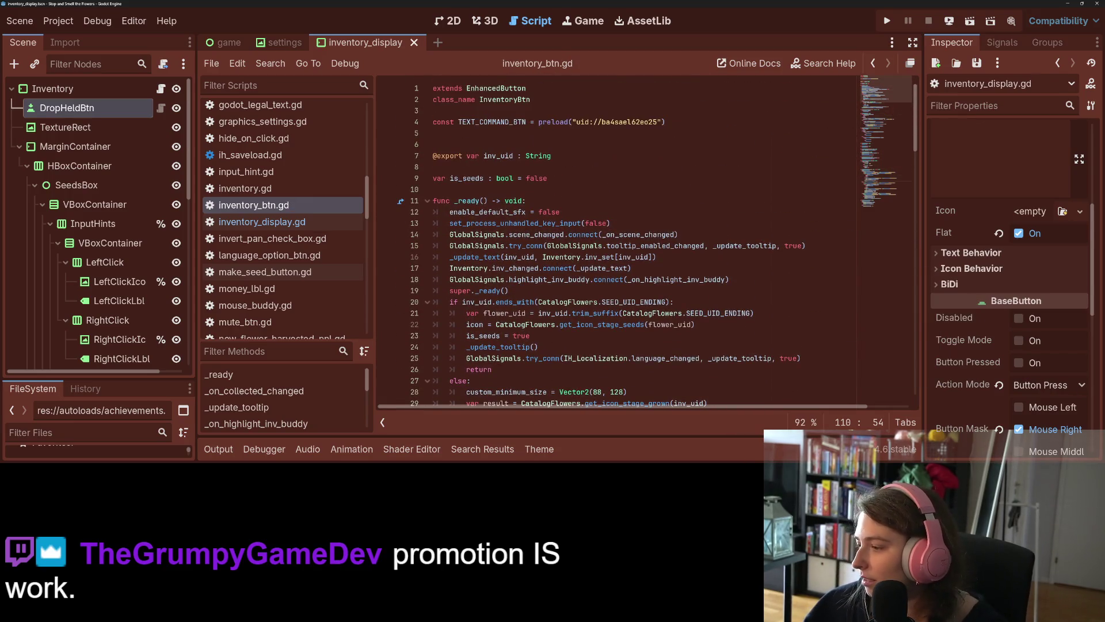
Step: Review the inventory_display.gd and inventory_display.tscn diffs in GitHub Desktop
key(alt+Tab)
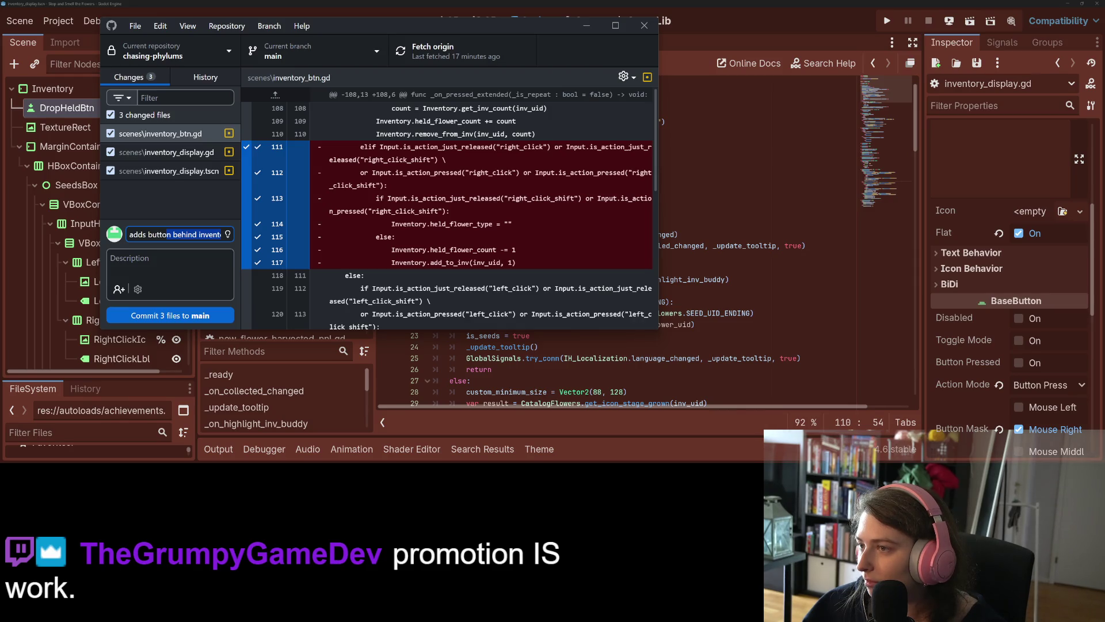
key(shift+Right)
key(Left)
scroll(558, 190, down, 5)
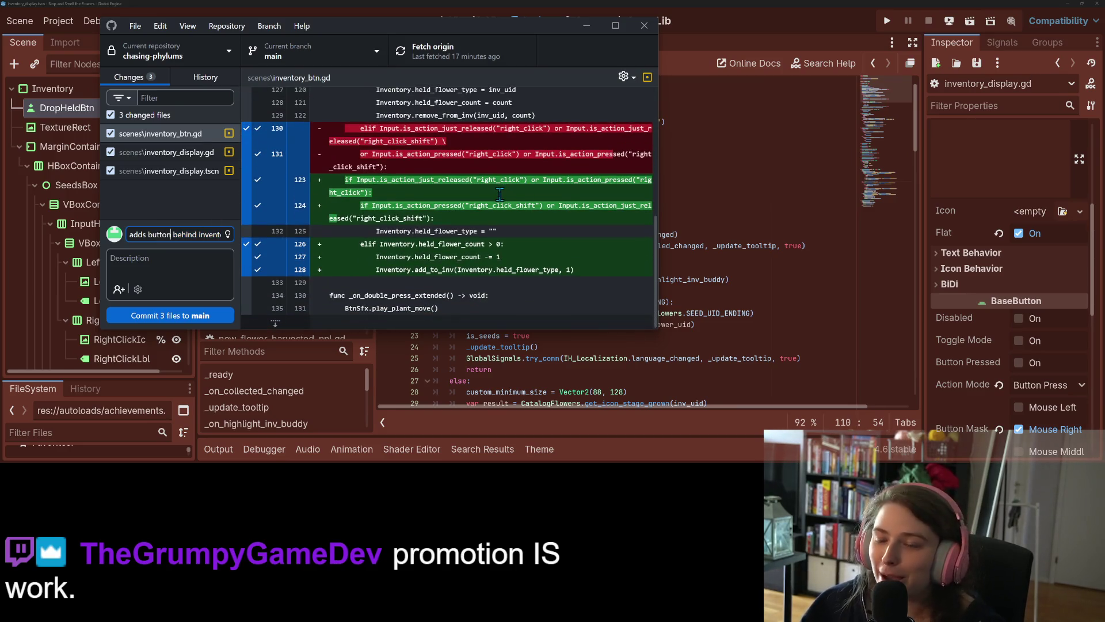
click(193, 152)
scroll(517, 278, down, 1)
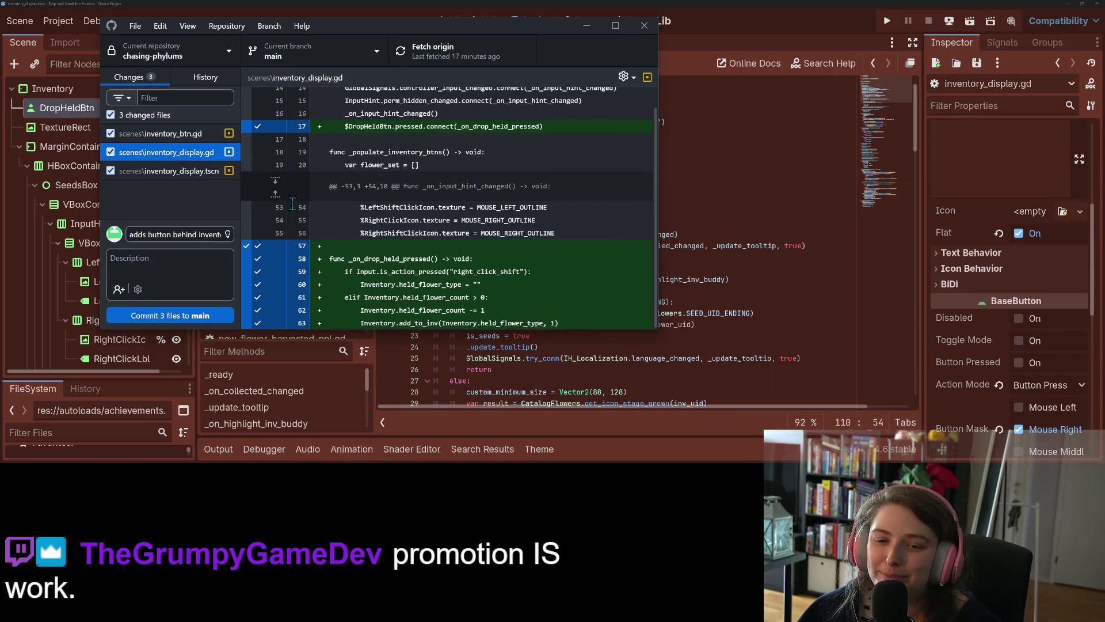
click(173, 171)
scroll(472, 239, down, 2)
scroll(472, 239, down, 10)
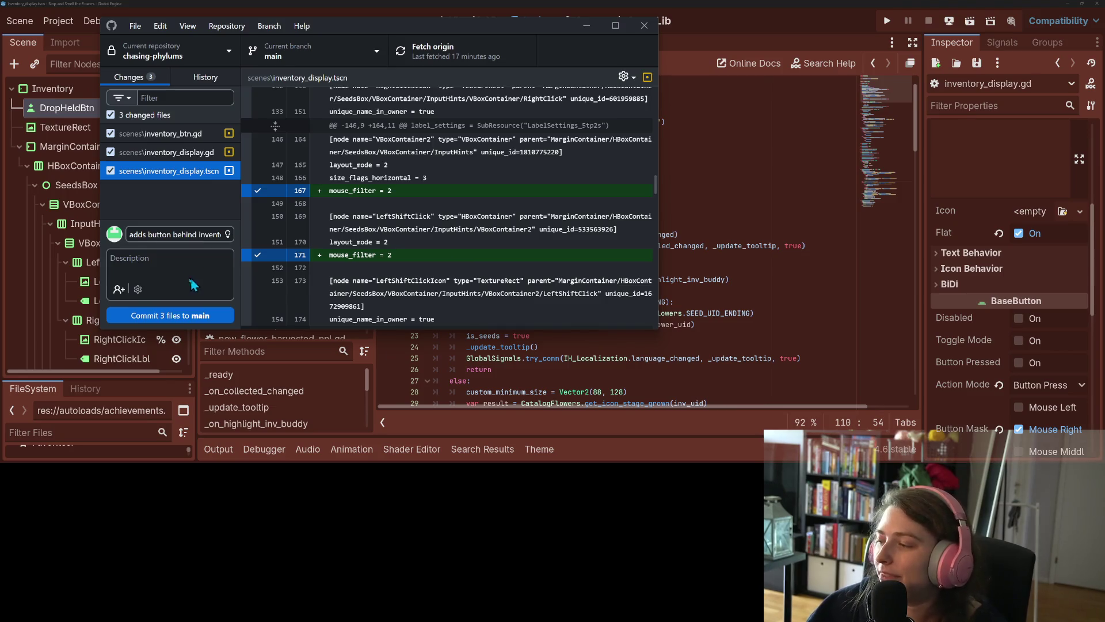
Step: Commit the three files to main, push to origin, and return to Godot
click(208, 315)
click(475, 61)
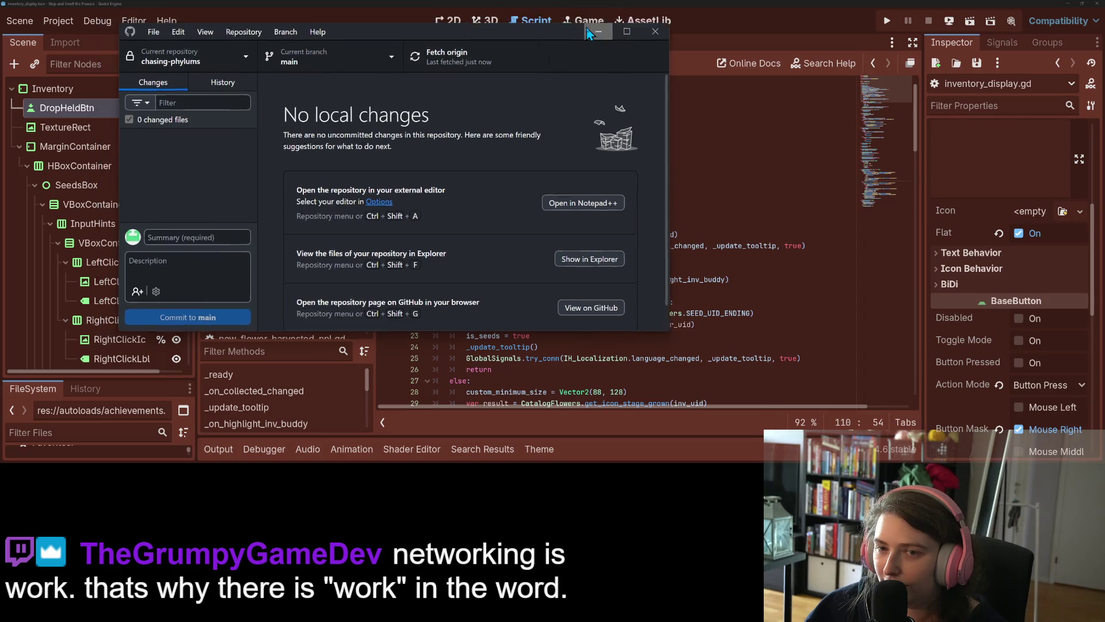
click(587, 25)
click(679, 225)
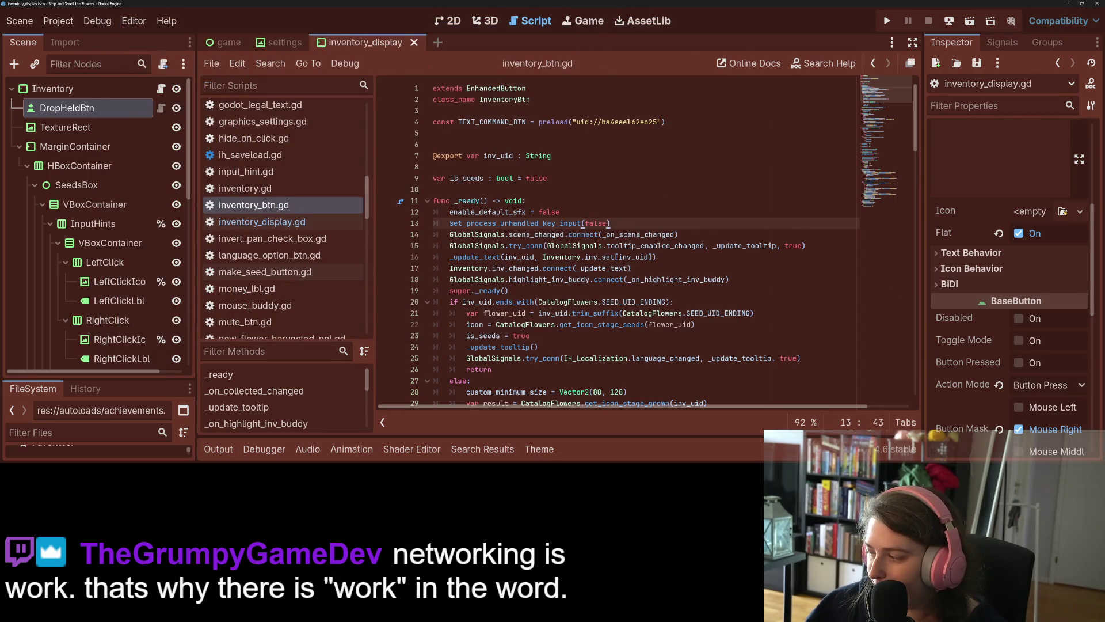
Step: Drag the right-click inventory card from To Do Today into Done, then return to Godot
key(alt+Tab)
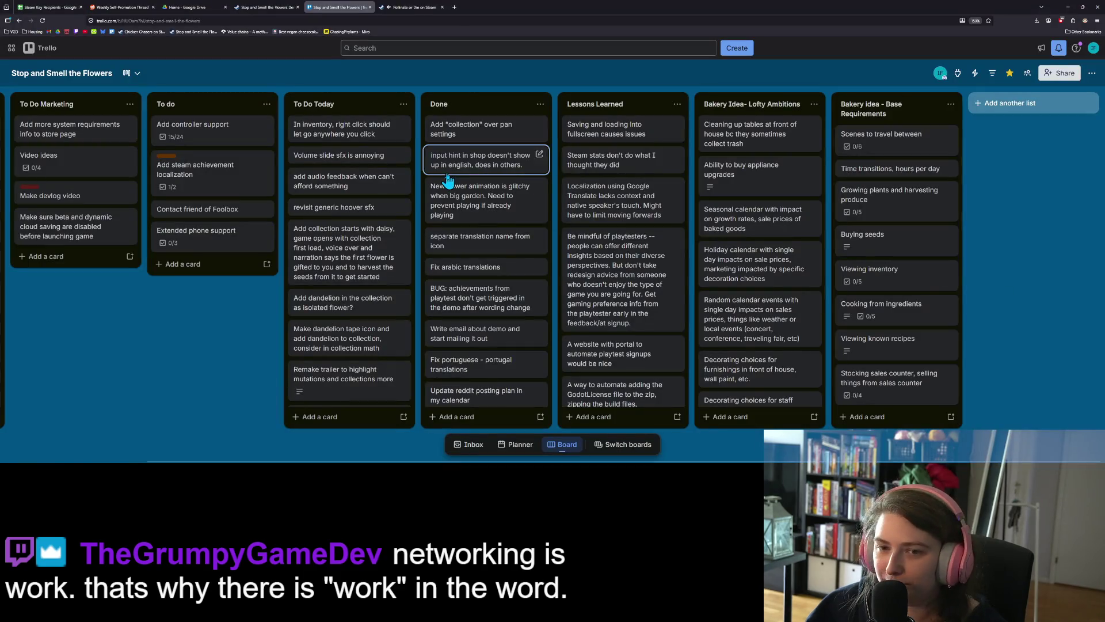
mouse_move(378, 141)
mouse_down()
mouse_move(461, 137)
mouse_move(432, 152)
mouse_up()
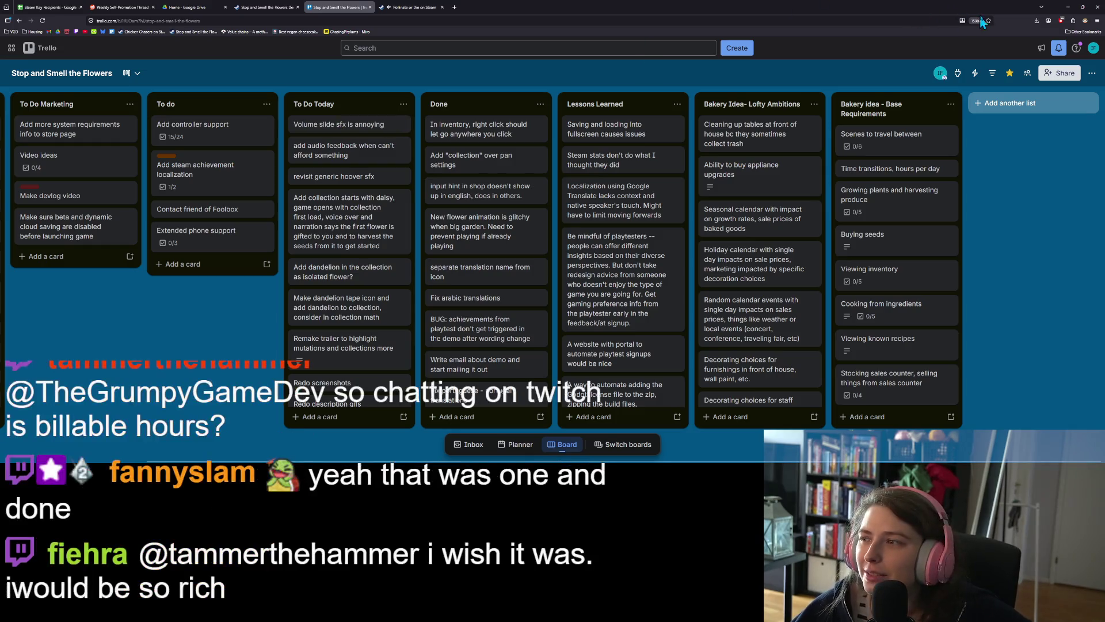
click(1067, 7)
click(679, 313)
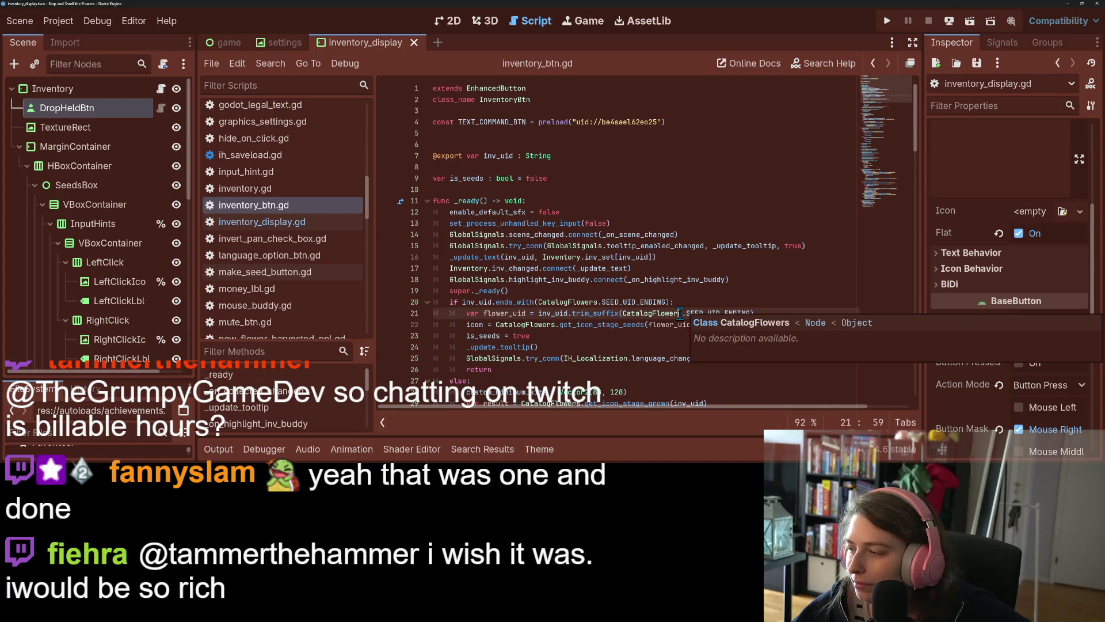
Step: Dismiss the class documentation popup, widen the scene tree, and select the PanStrengthSlider node
click(707, 233)
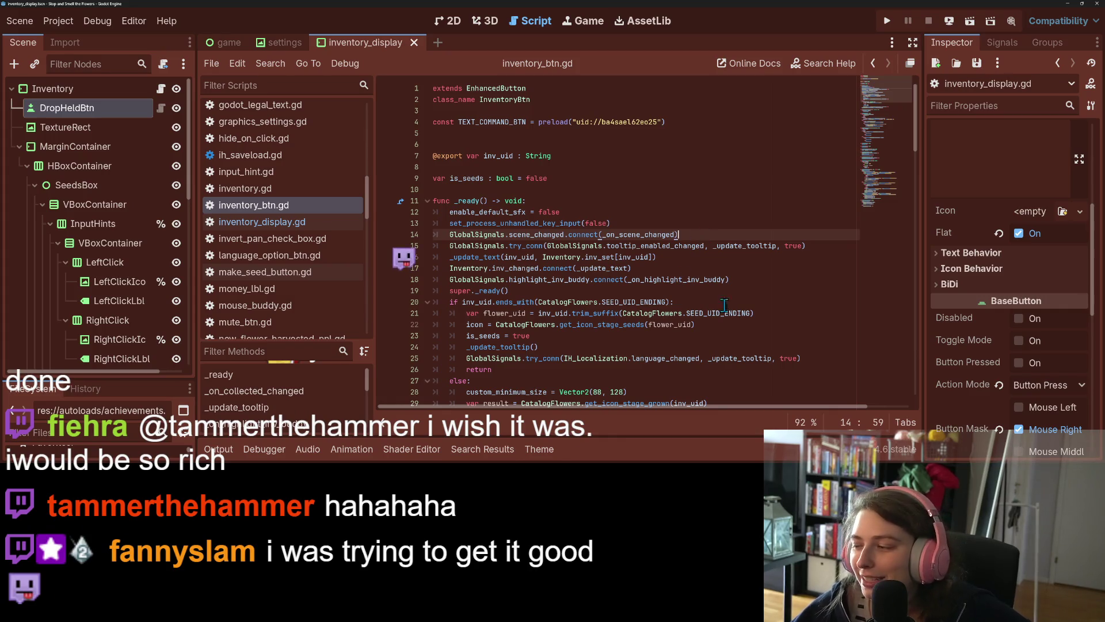
click(659, 234)
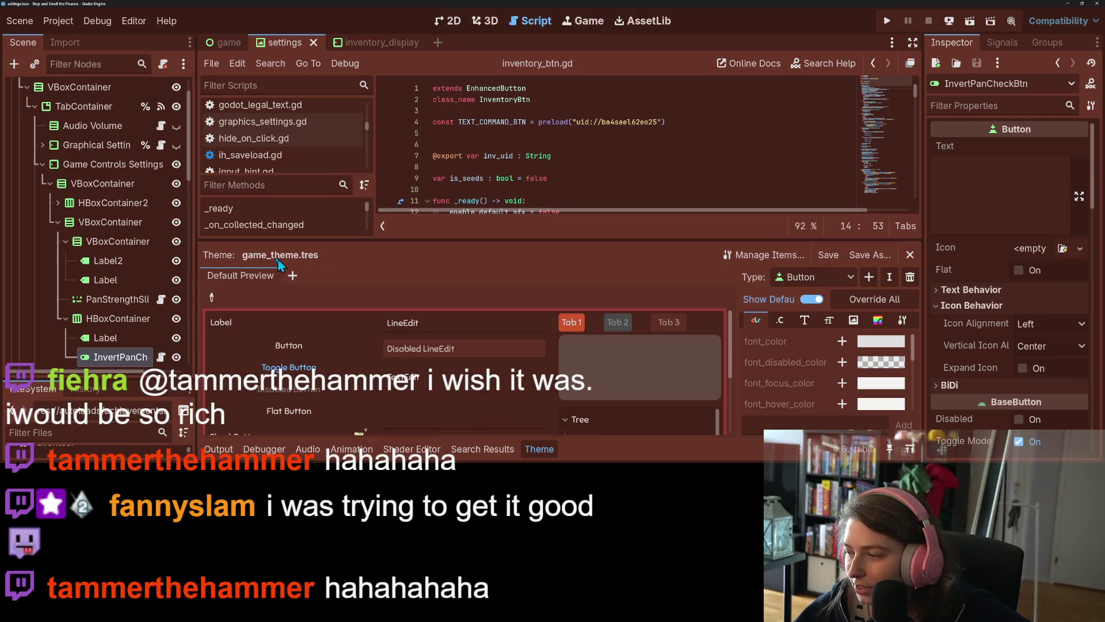
drag(195, 203, 301, 204)
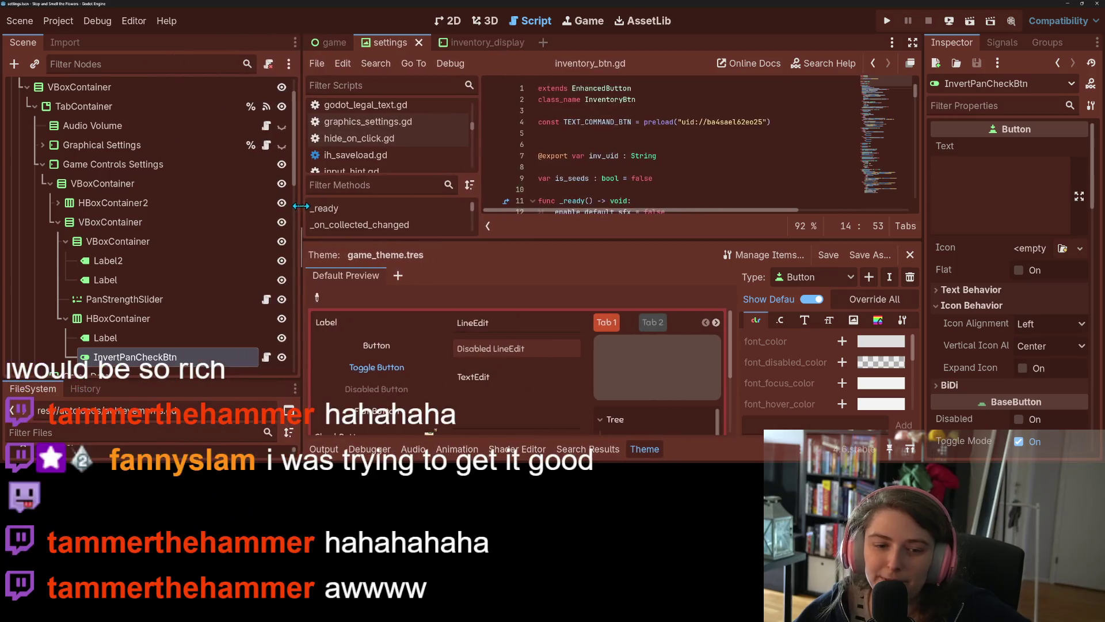
click(124, 302)
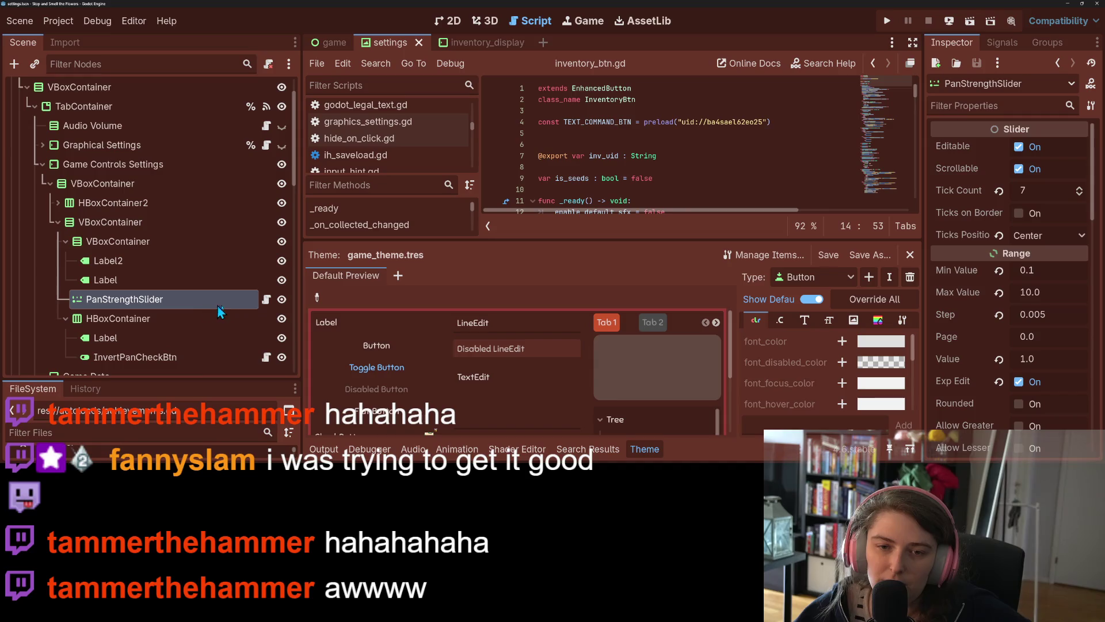
Step: Show pan_strength_slider.gd's _on_drag_ended handler and its play_pressed call, then launch the game
click(266, 299)
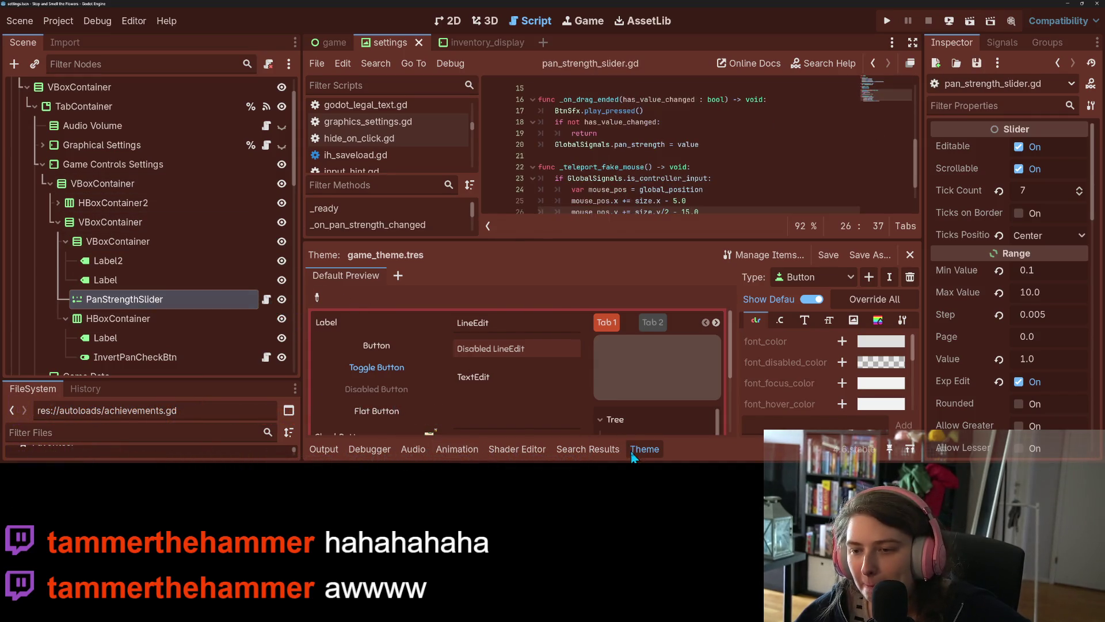
click(628, 449)
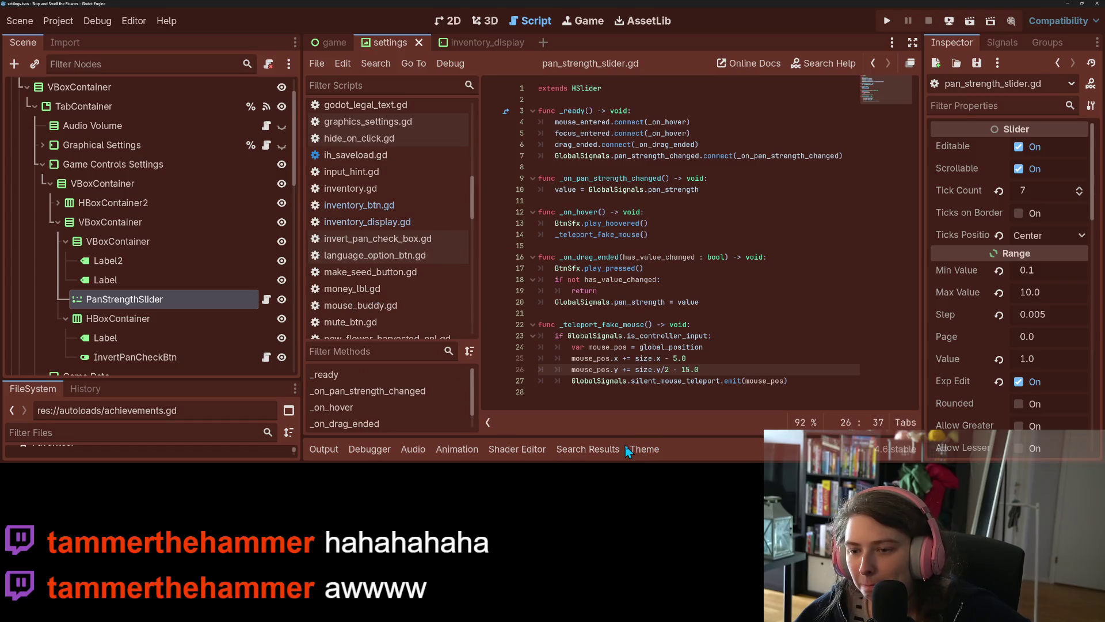
double_click(596, 268)
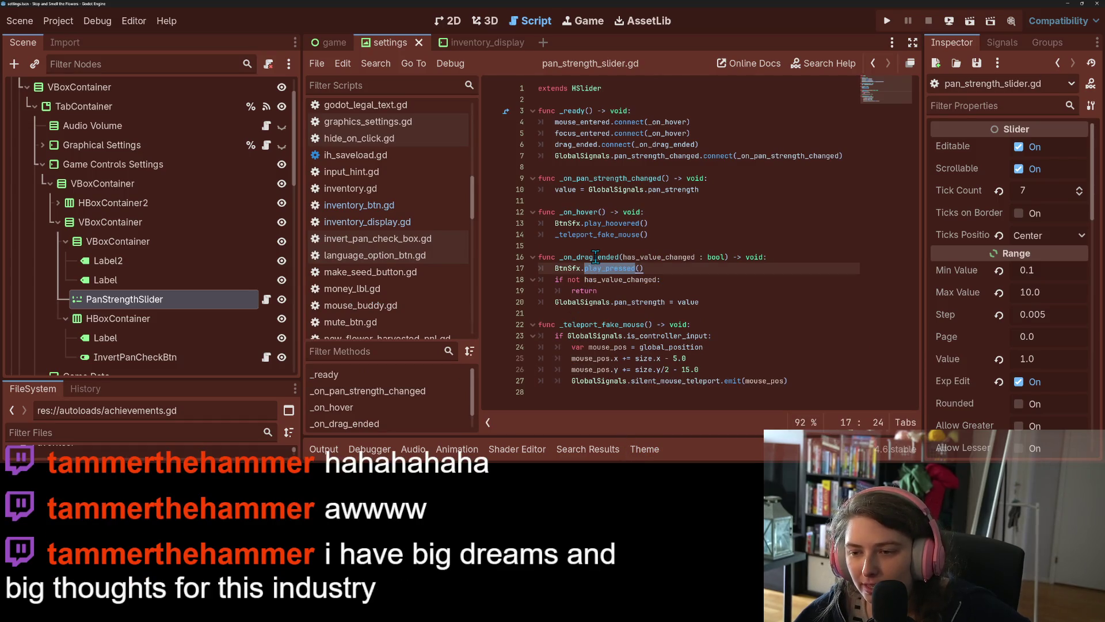
double_click(596, 256)
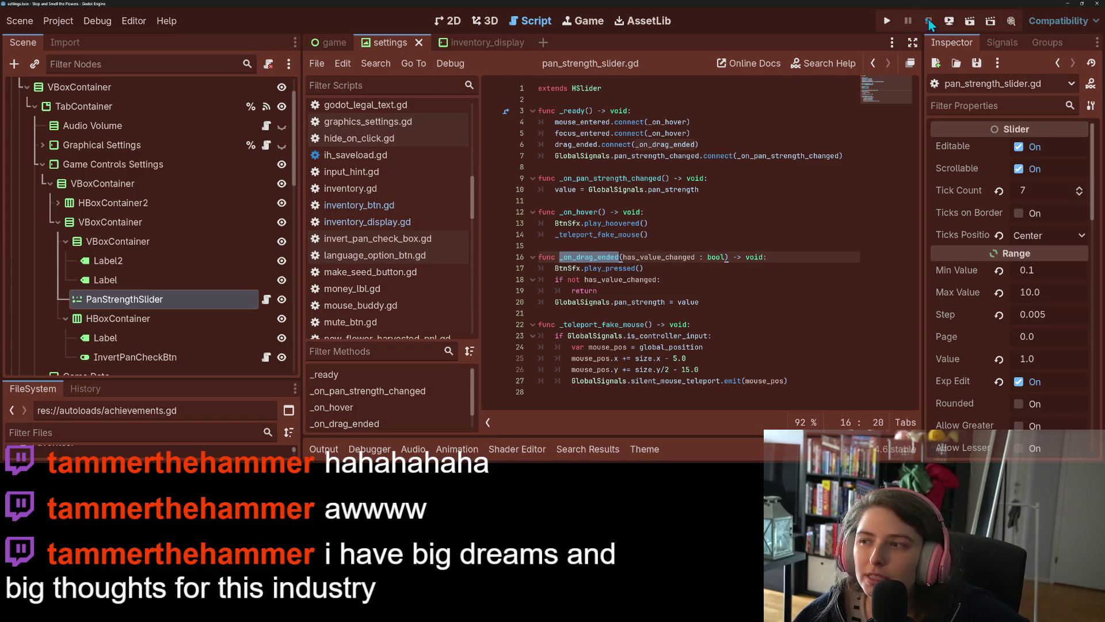
click(887, 20)
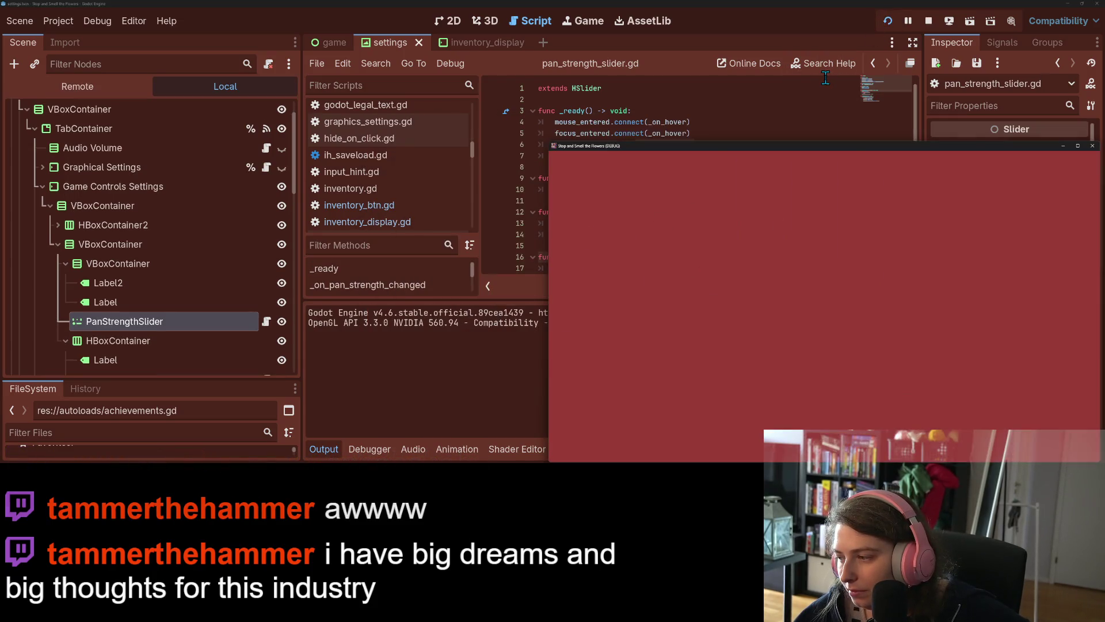
Step: Maximize the game window, open Settings and drag the pan strength slider
click(1077, 146)
click(900, 366)
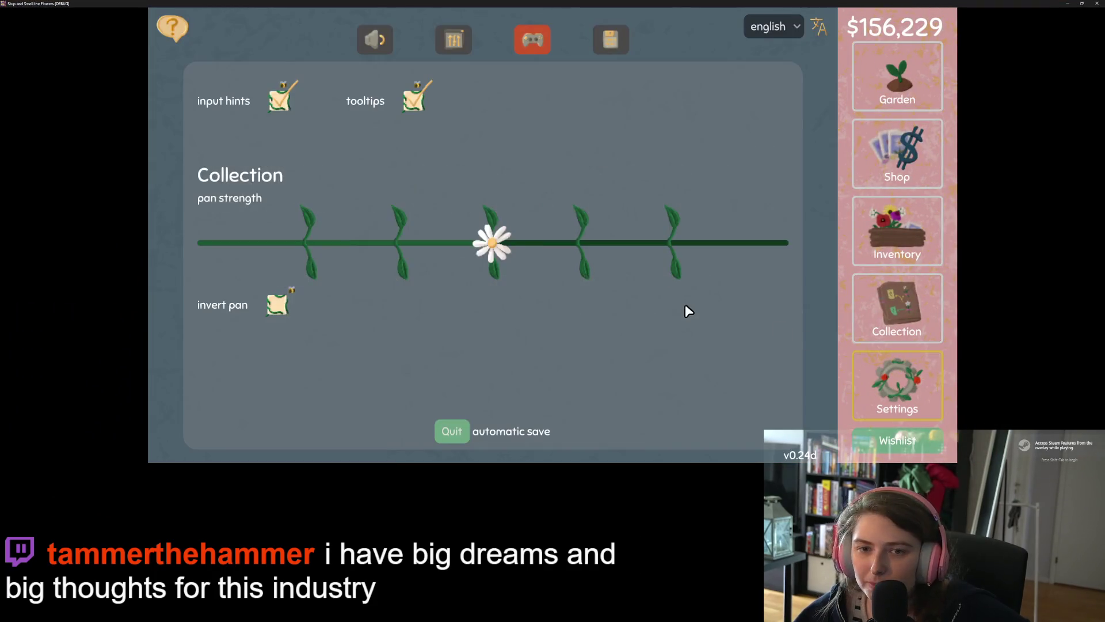
mouse_move(506, 246)
mouse_down()
mouse_move(706, 256)
mouse_move(428, 251)
mouse_move(490, 252)
mouse_up()
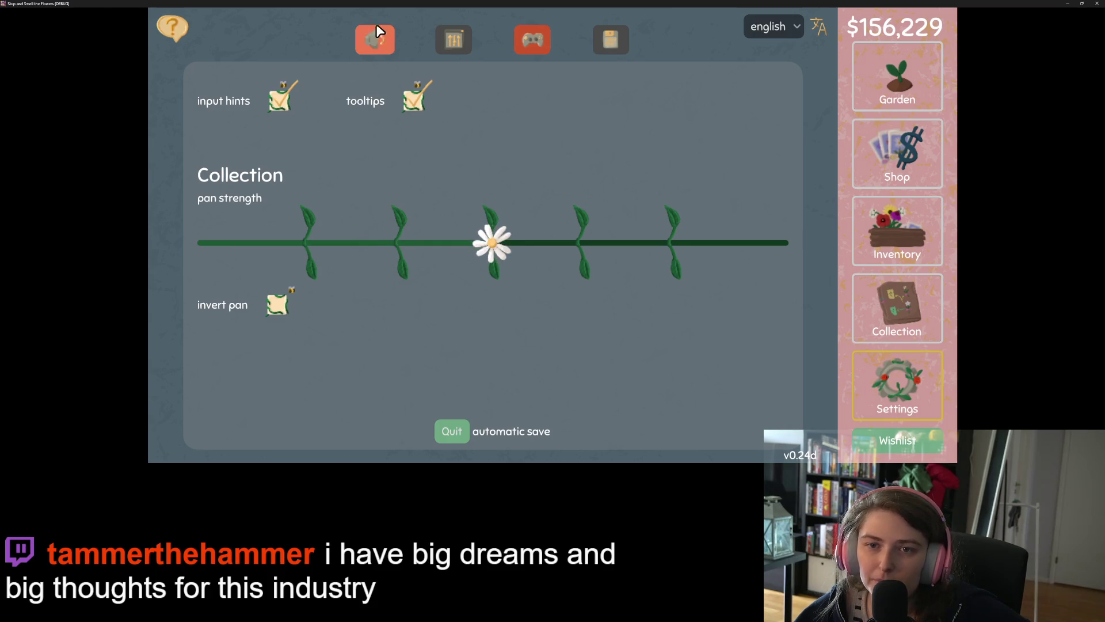
Step: On the audio tab, raise then lower the Music volume, then close the game
click(380, 45)
drag(408, 240, 539, 255)
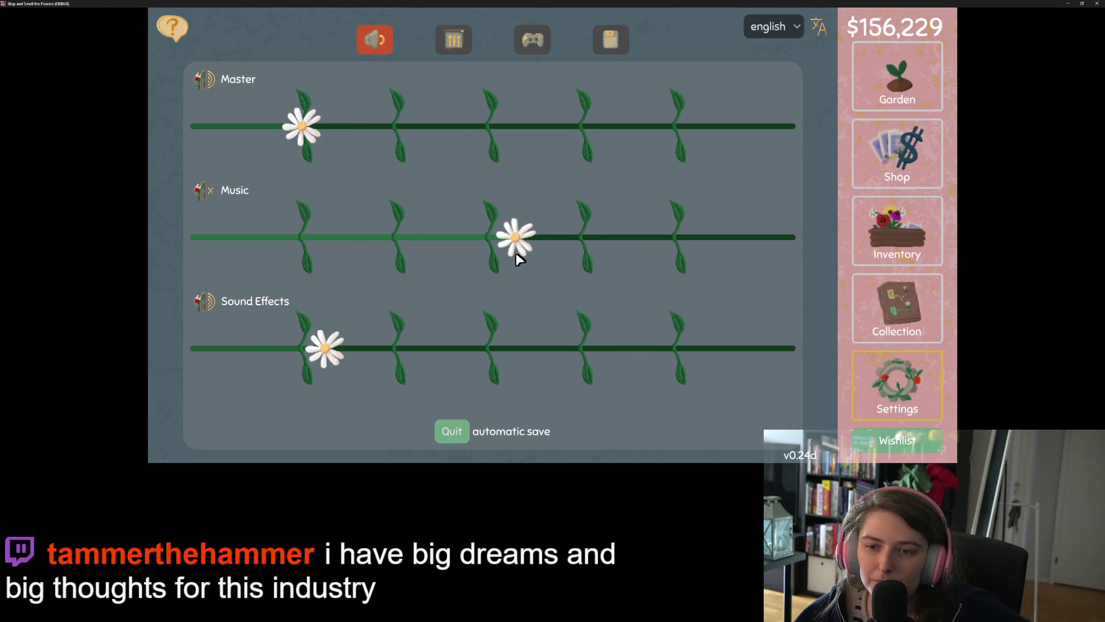
drag(447, 250, 405, 248)
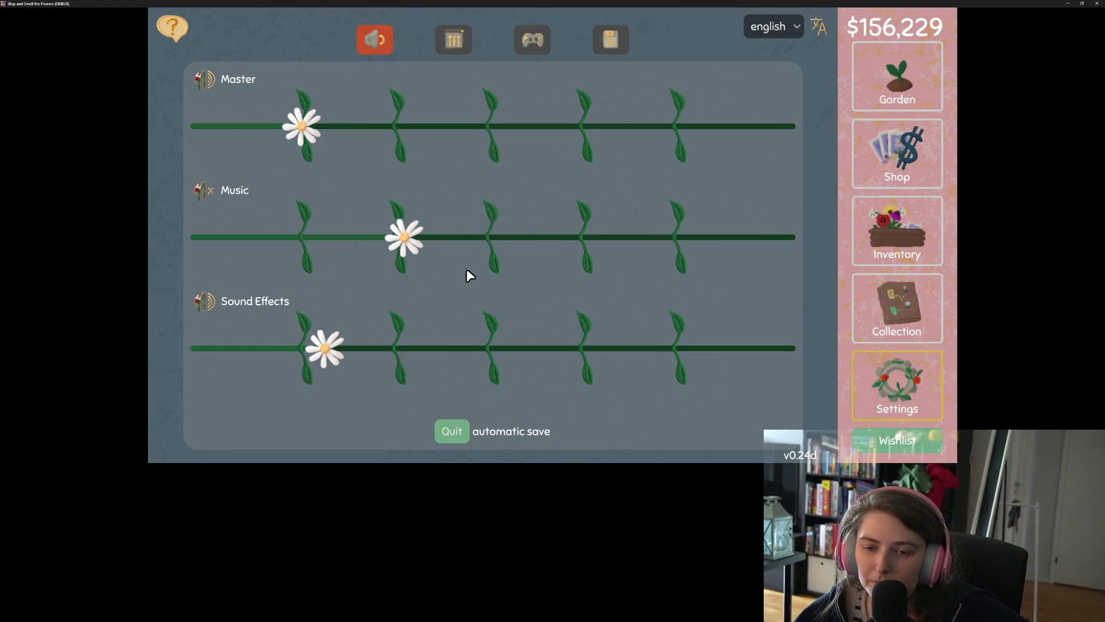
click(1098, 5)
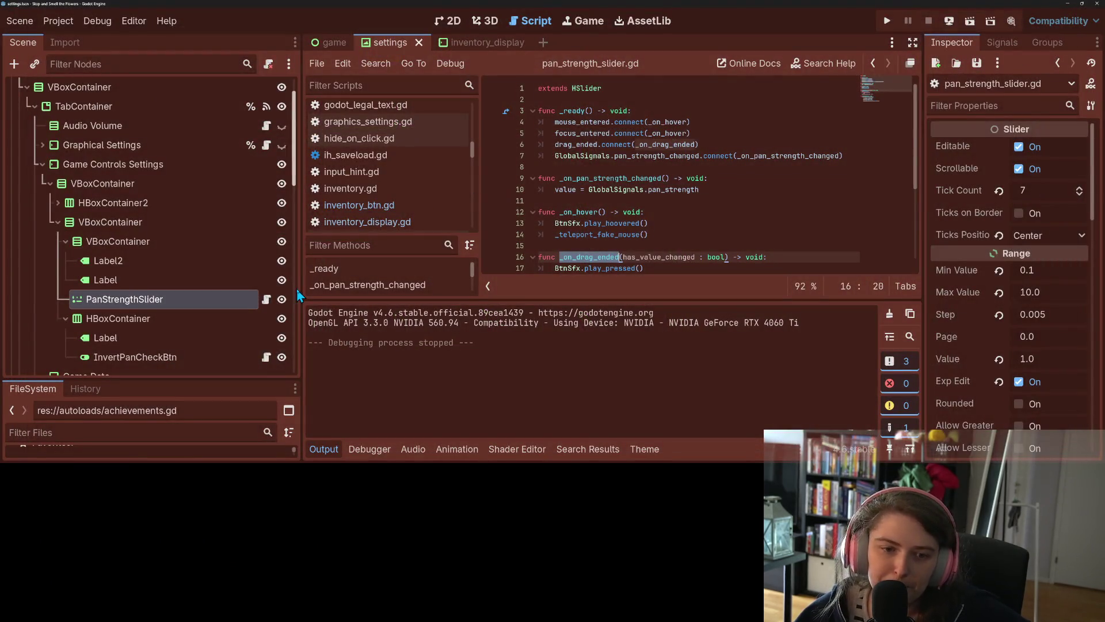
Step: Open volume_bar.gd, hide Output, narrow the Scene dock, and select _on_volume_slider_value_changed
scroll(358, 219, down, 5)
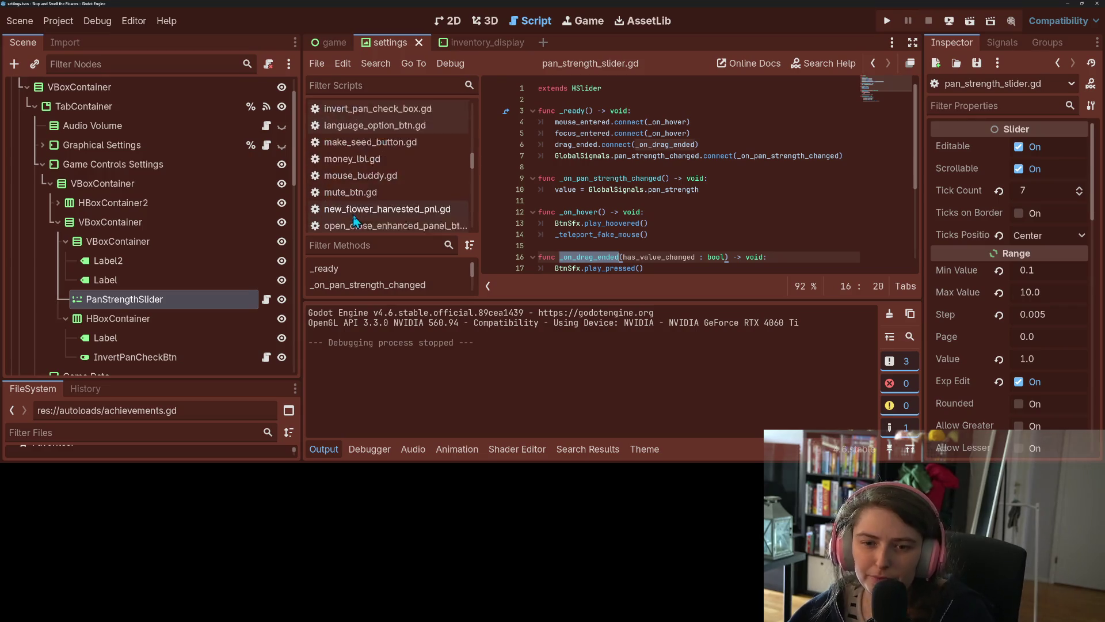
scroll(357, 222, down, 6)
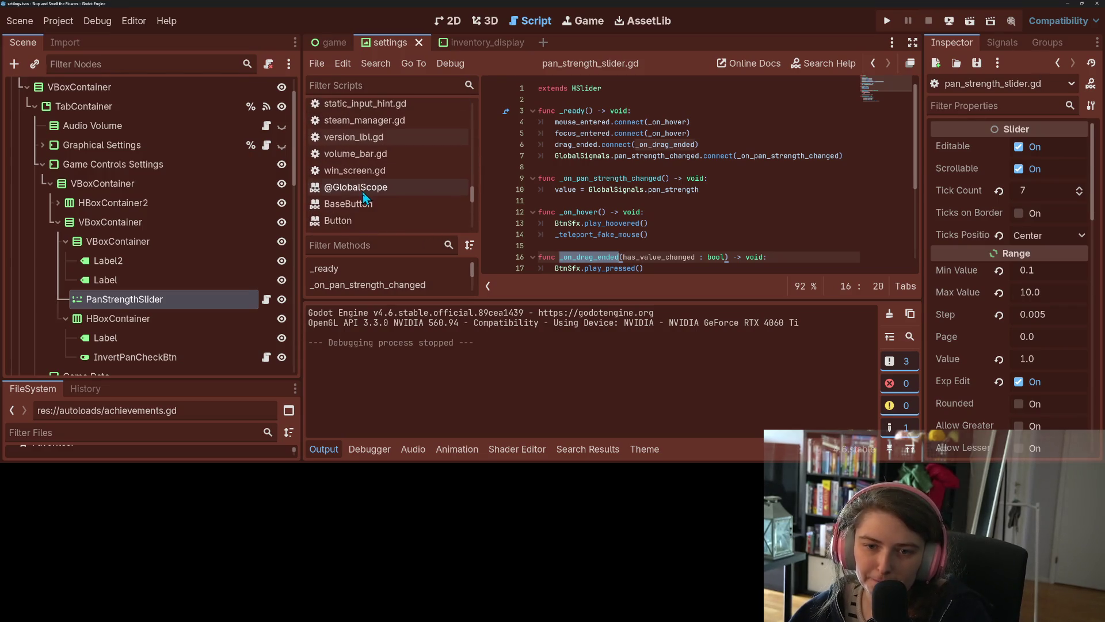
click(374, 154)
click(322, 449)
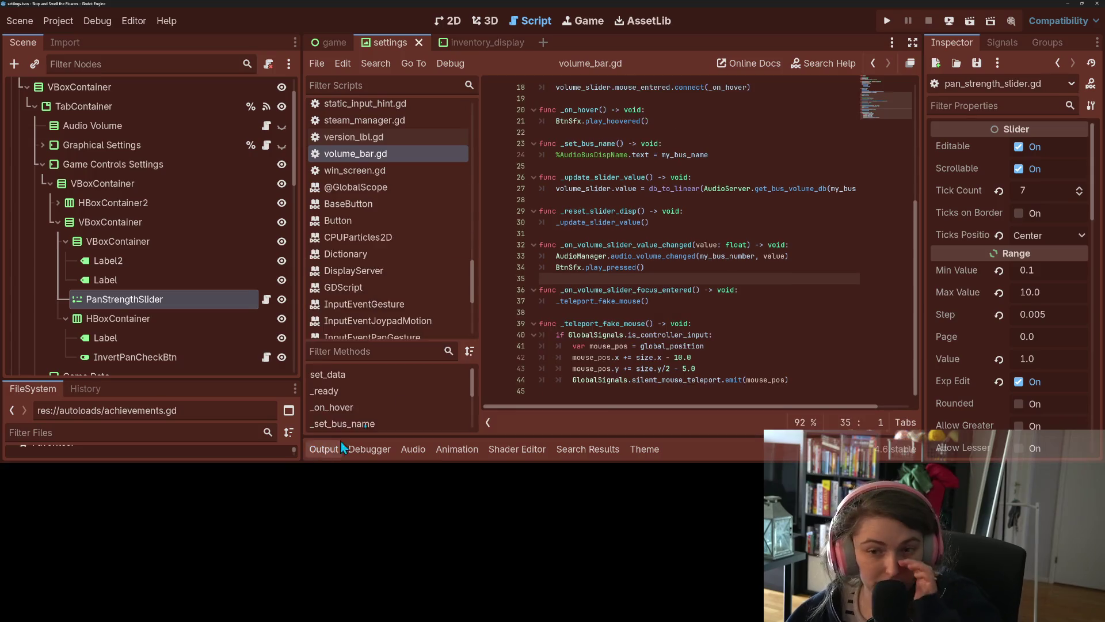
drag(301, 248, 151, 245)
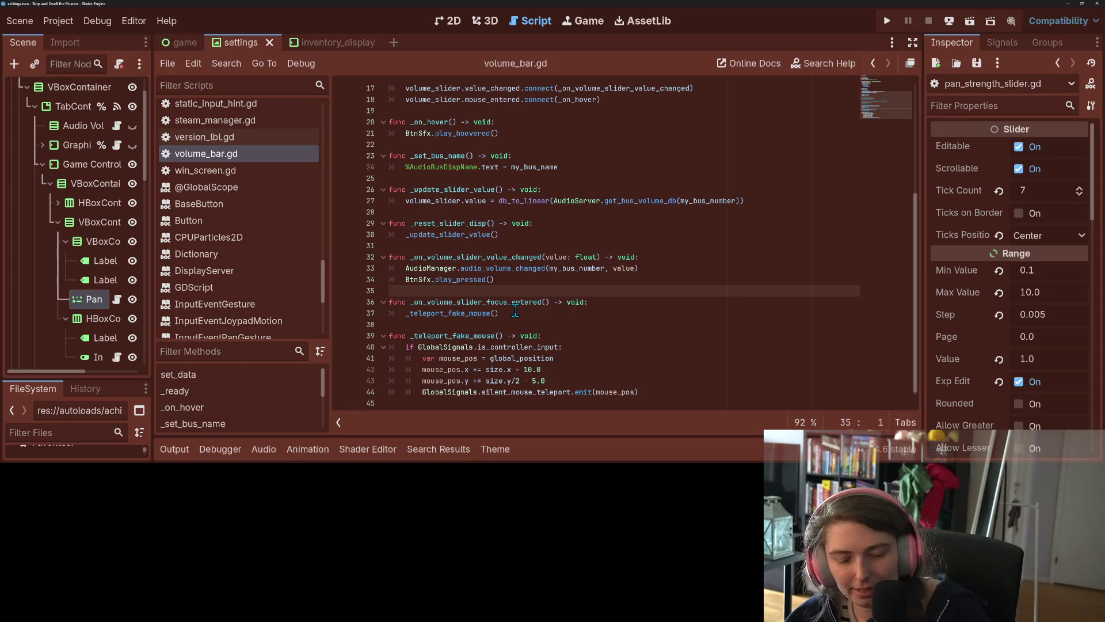
double_click(497, 258)
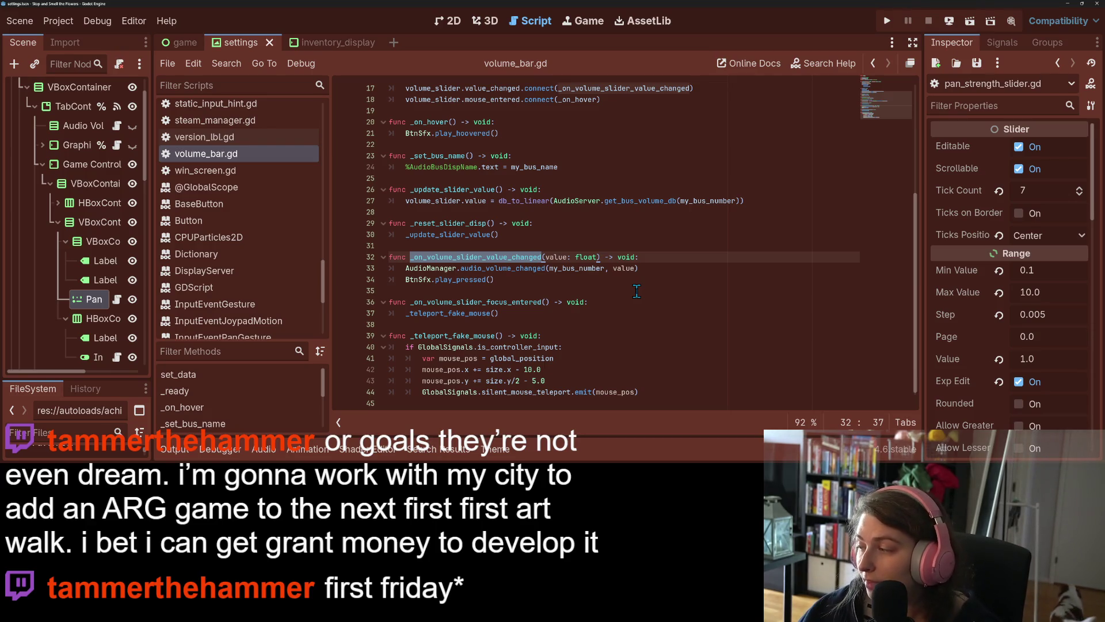
Step: Append a '#this' comment after BtnSfx.play_pressed() on line 34, then save and run with F5
click(556, 282)
click(667, 266)
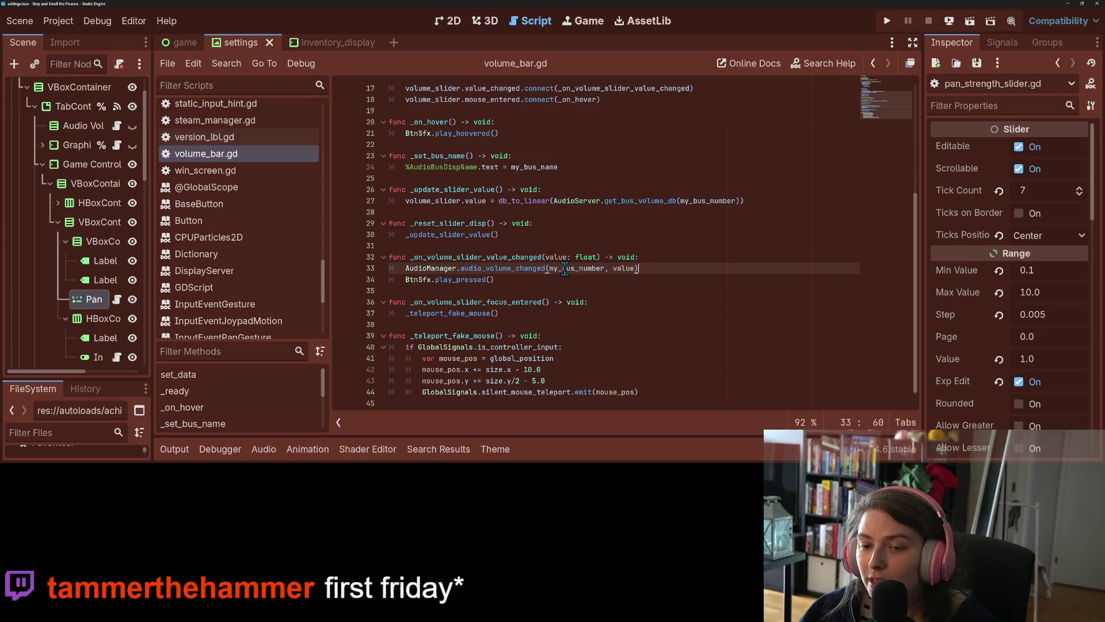
click(488, 280)
drag(457, 257, 521, 277)
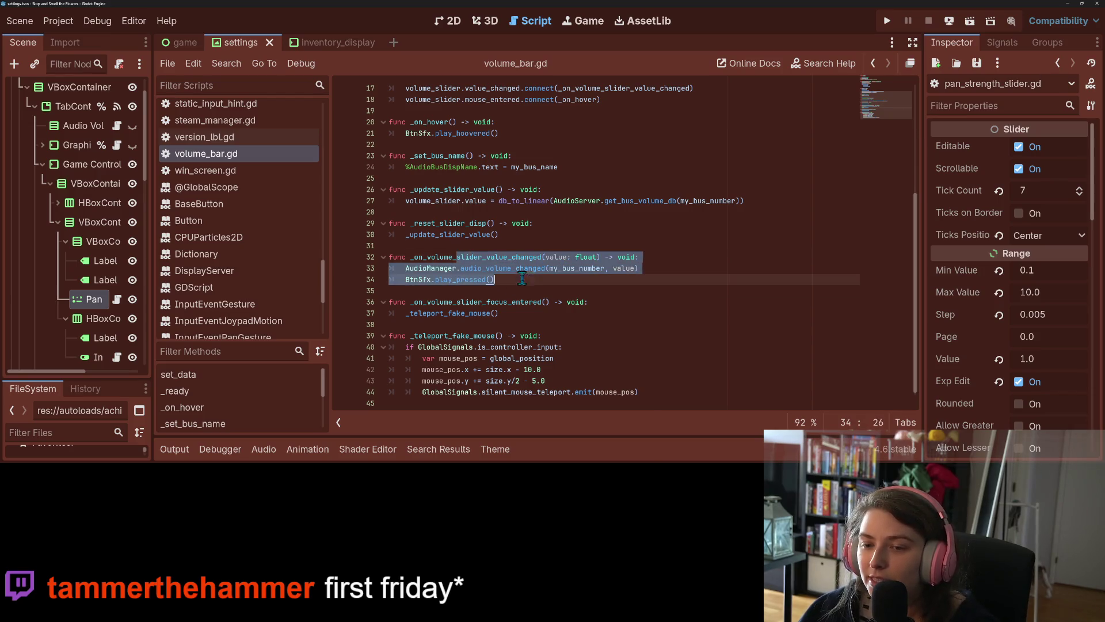
click(528, 284)
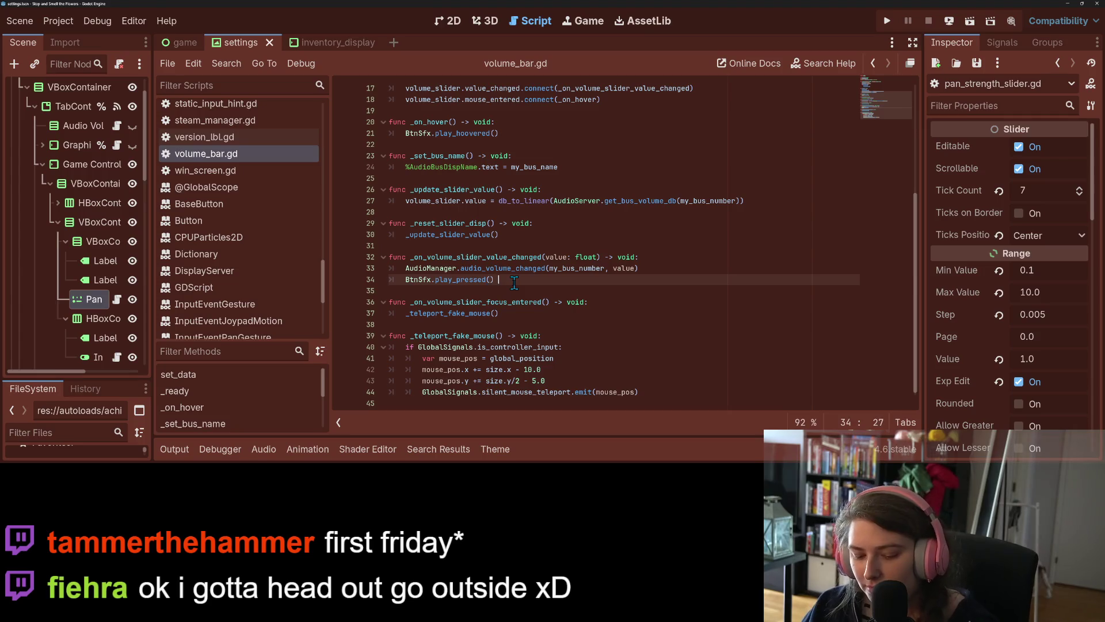
text(#this)
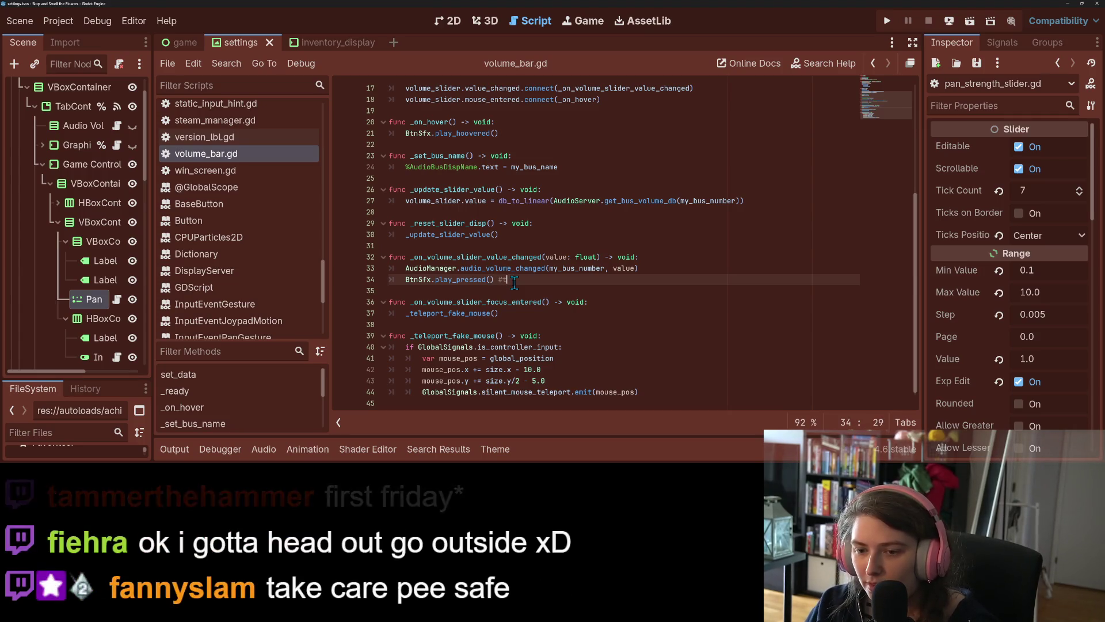
key(F5)
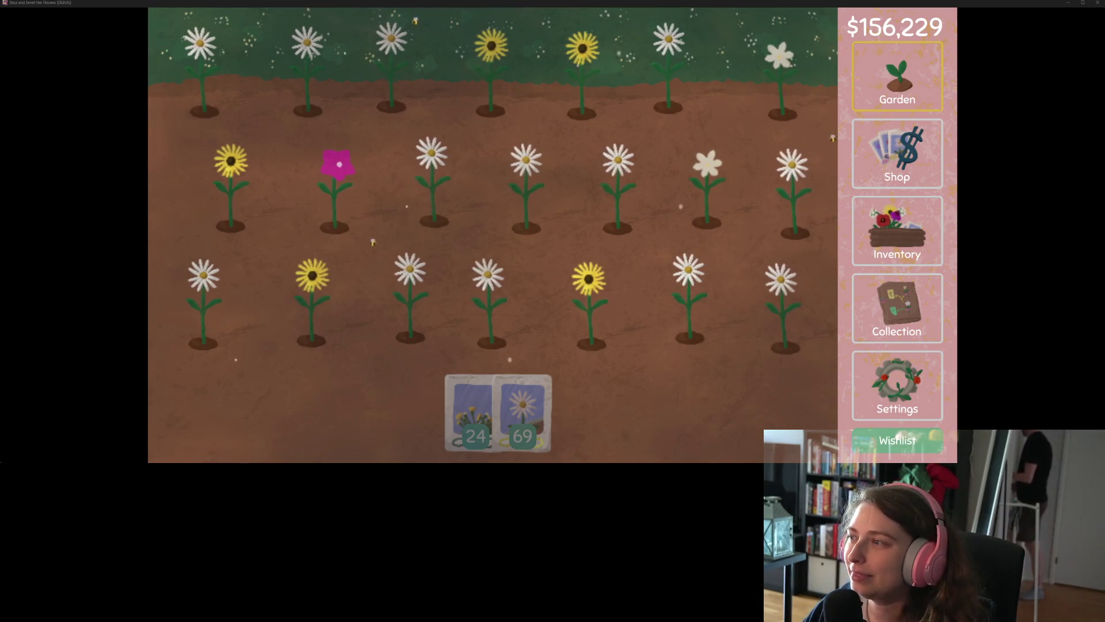
Step: Close the running game window to return to volume_bar.gd in the editor
click(1096, 5)
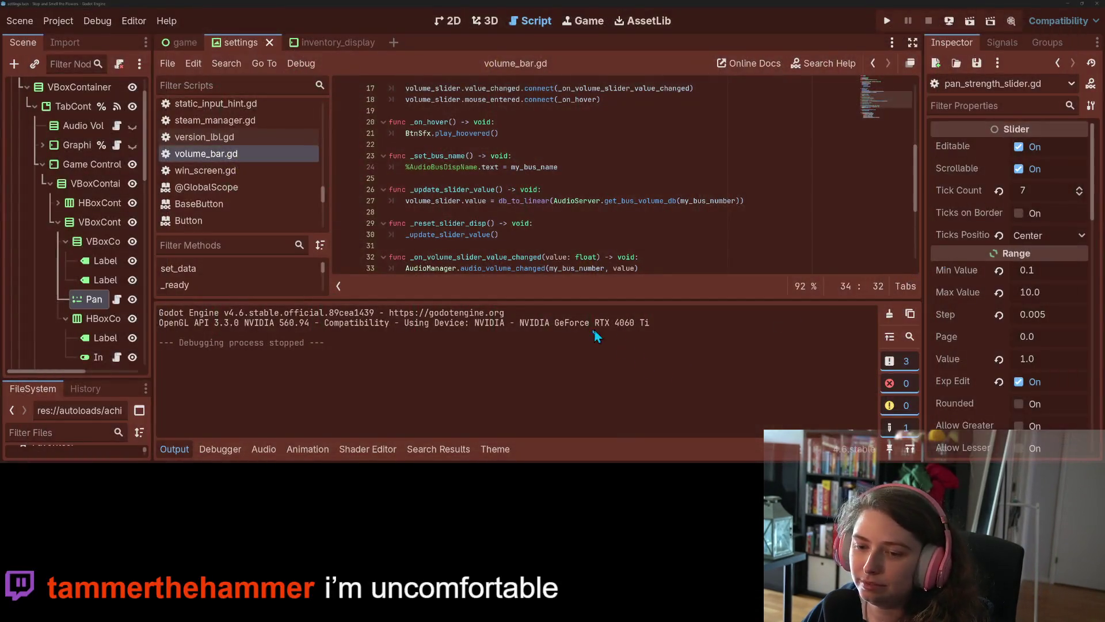
Step: Collapse Output and move from the value-changed handler up to the _ready signal connections, line 17
click(172, 450)
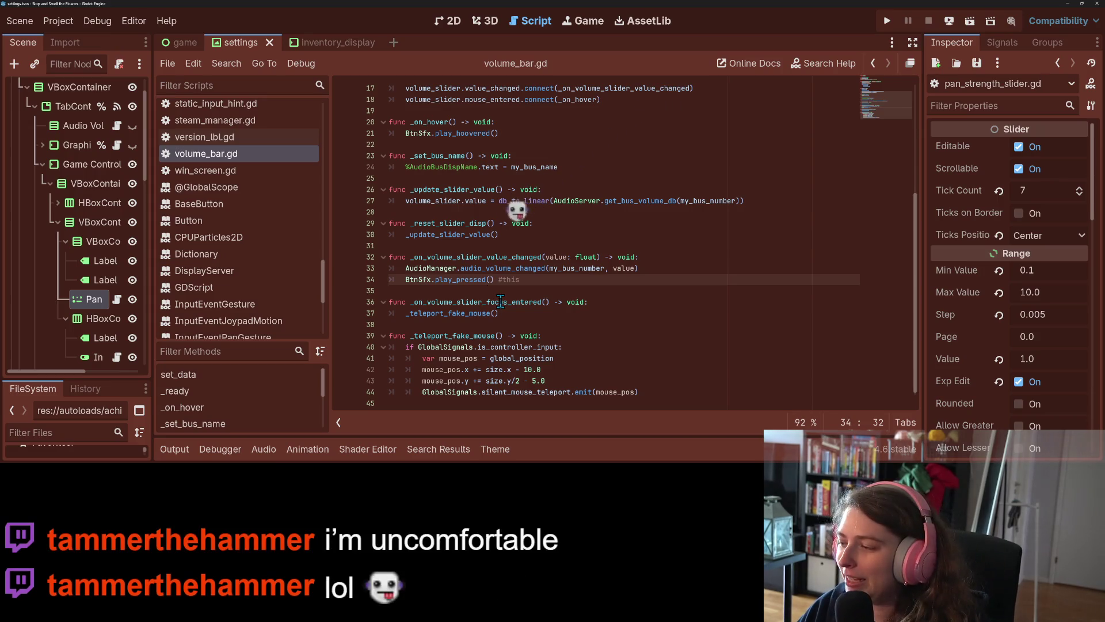
double_click(481, 257)
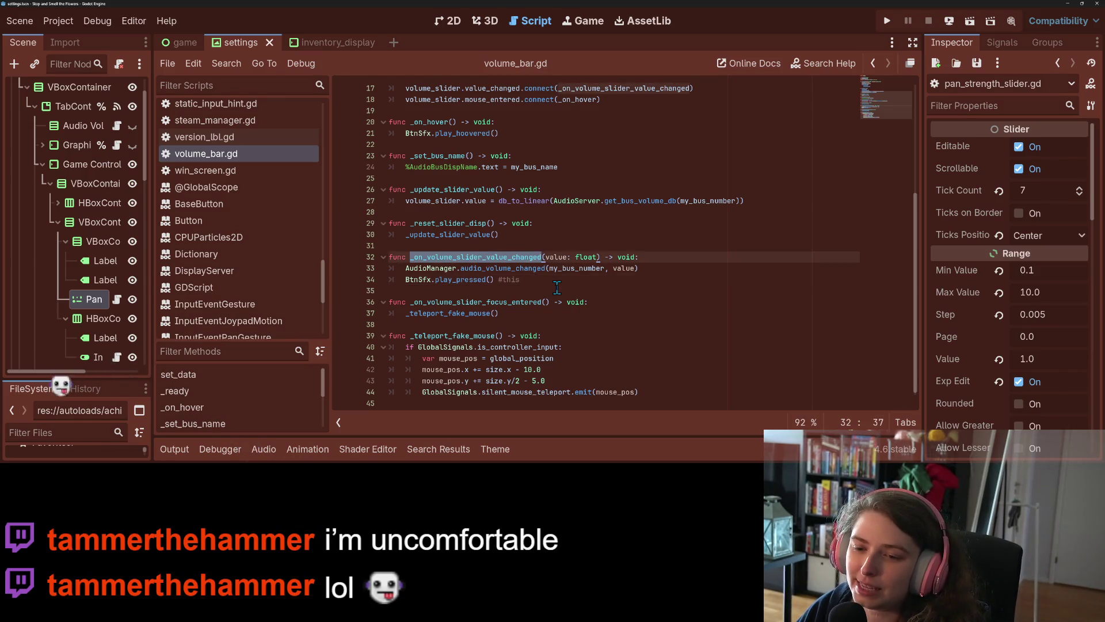
click(546, 280)
double_click(486, 257)
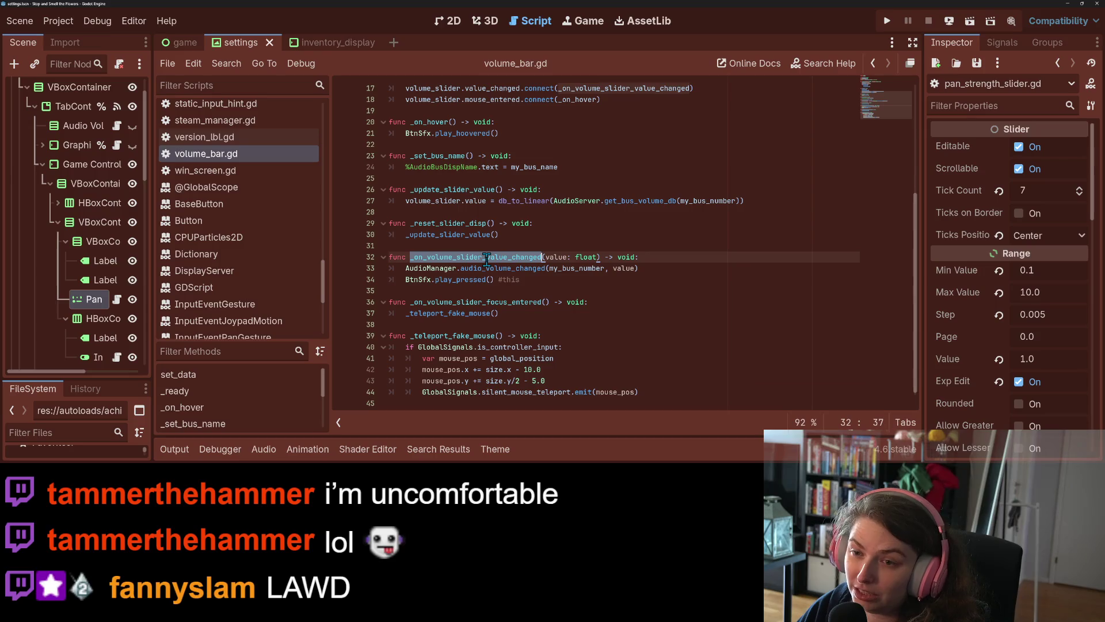
scroll(487, 268, up, 2)
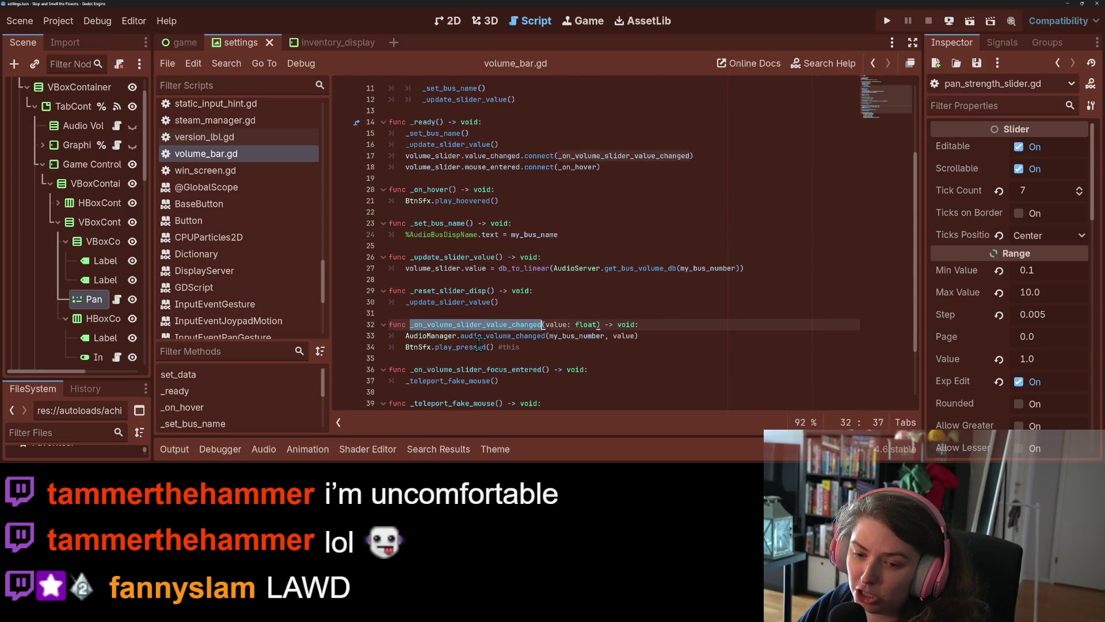
click(457, 347)
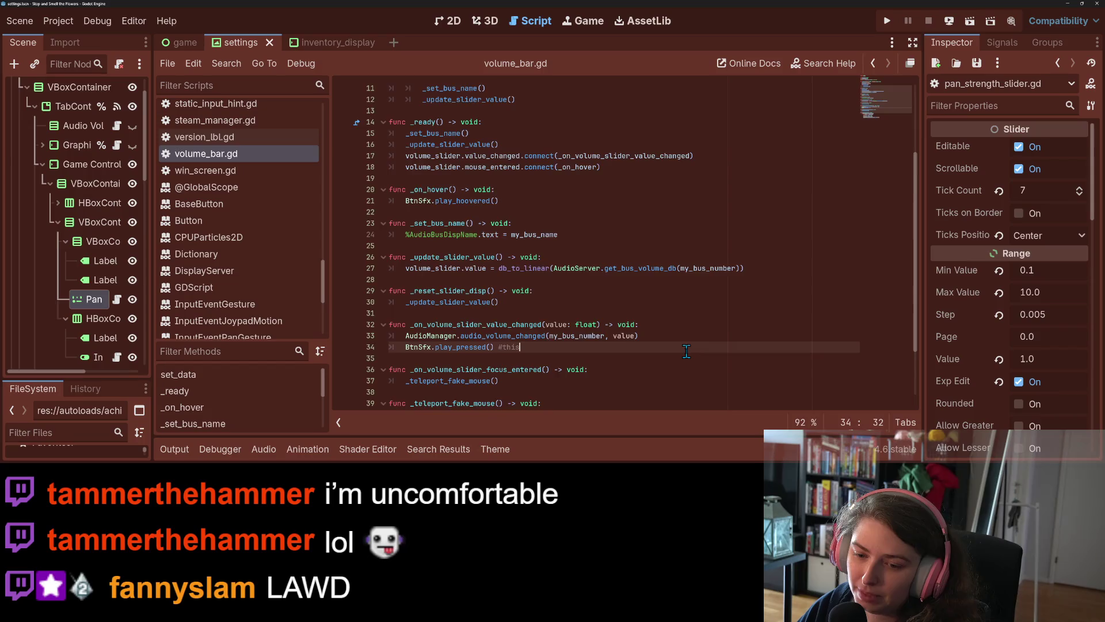
scroll(575, 259, up, 2)
click(567, 223)
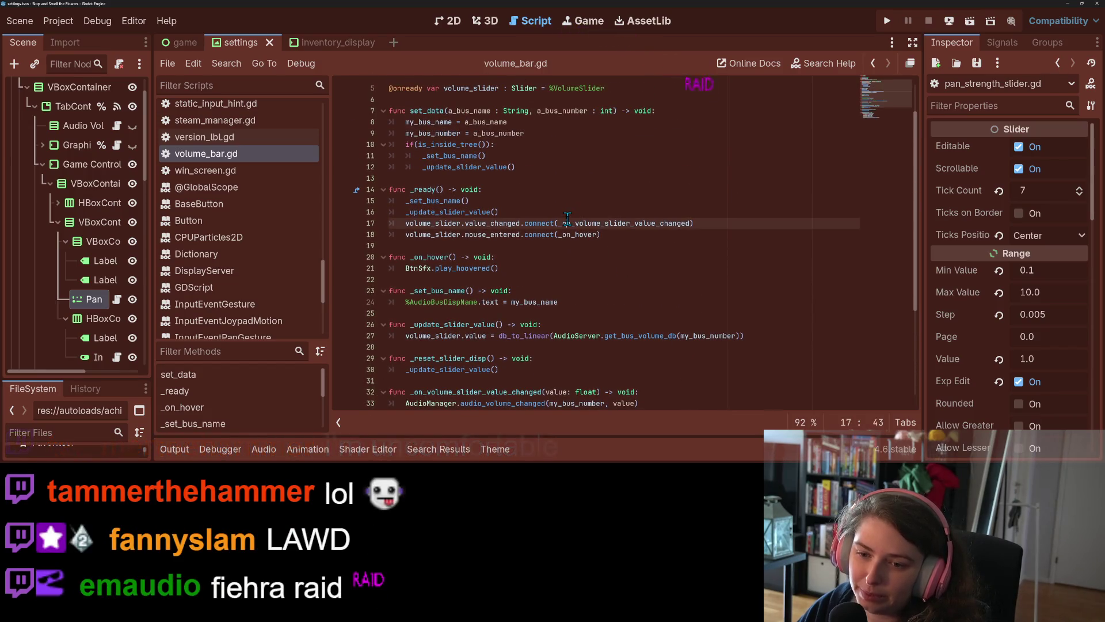
click(614, 233)
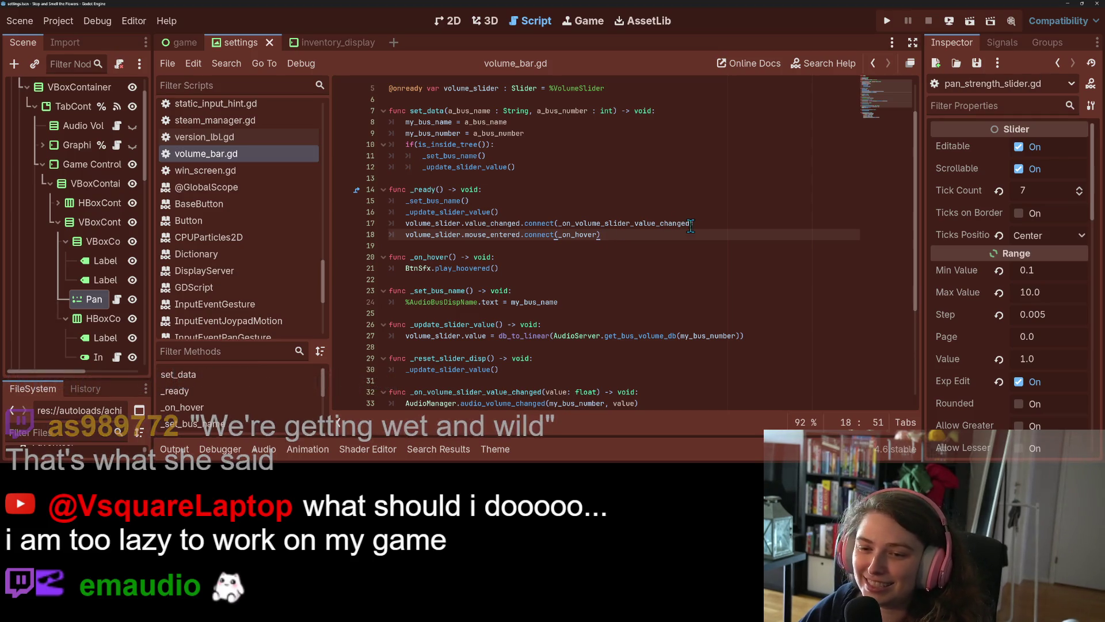
click(732, 225)
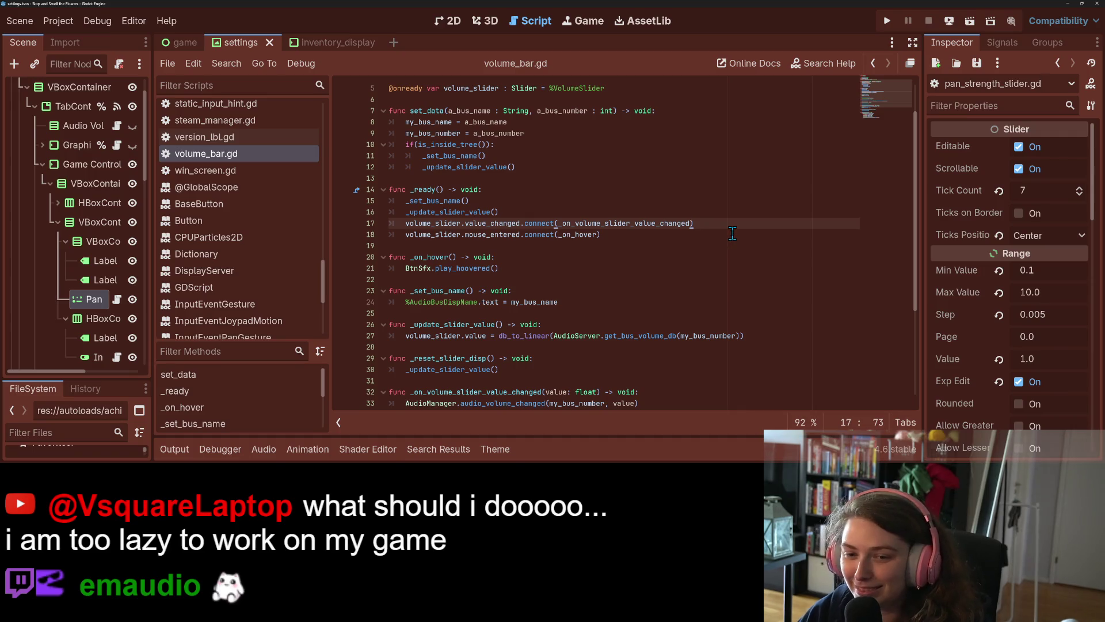
Step: Add a volume_slider.drag_ended.connect(_on_drag_ended) line to _ready
key(Return)
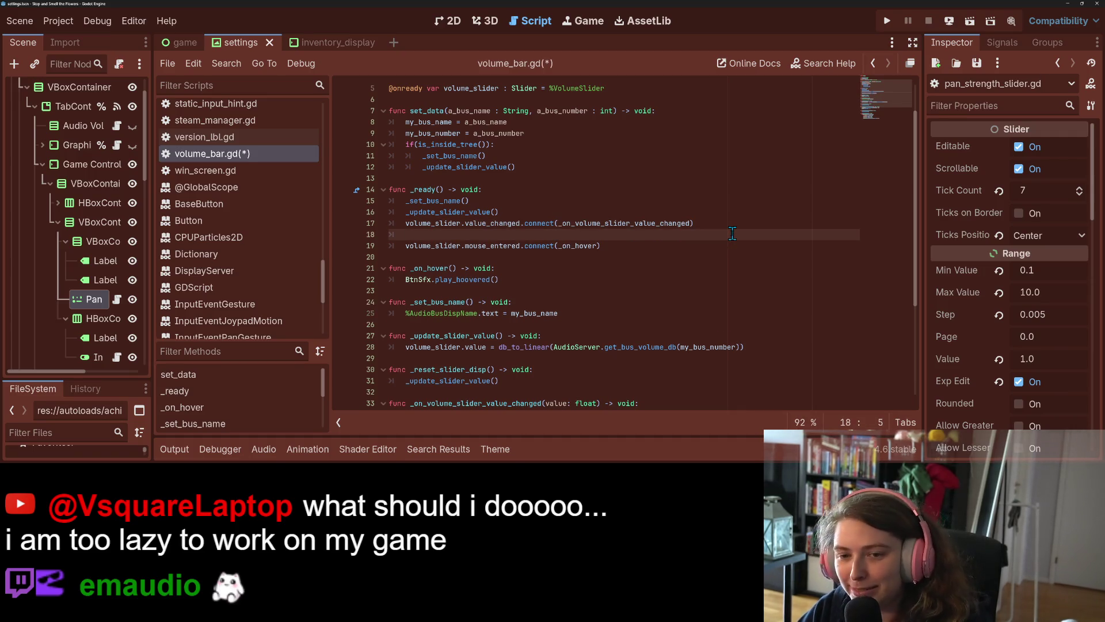
text(volume_slider.)
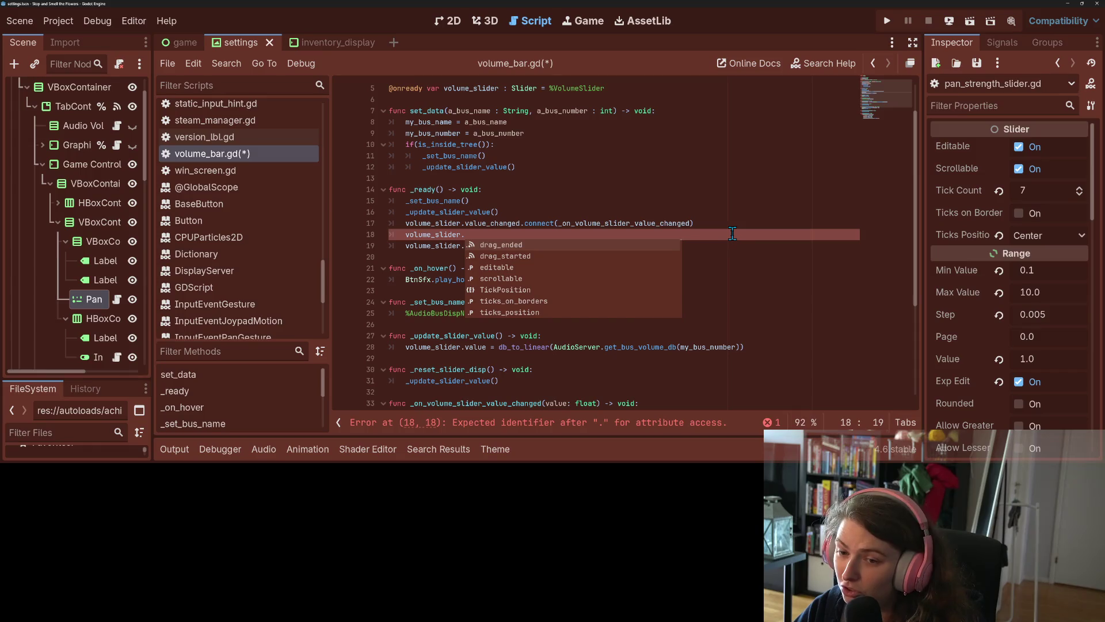
key(Return)
text(con)
key(Return)
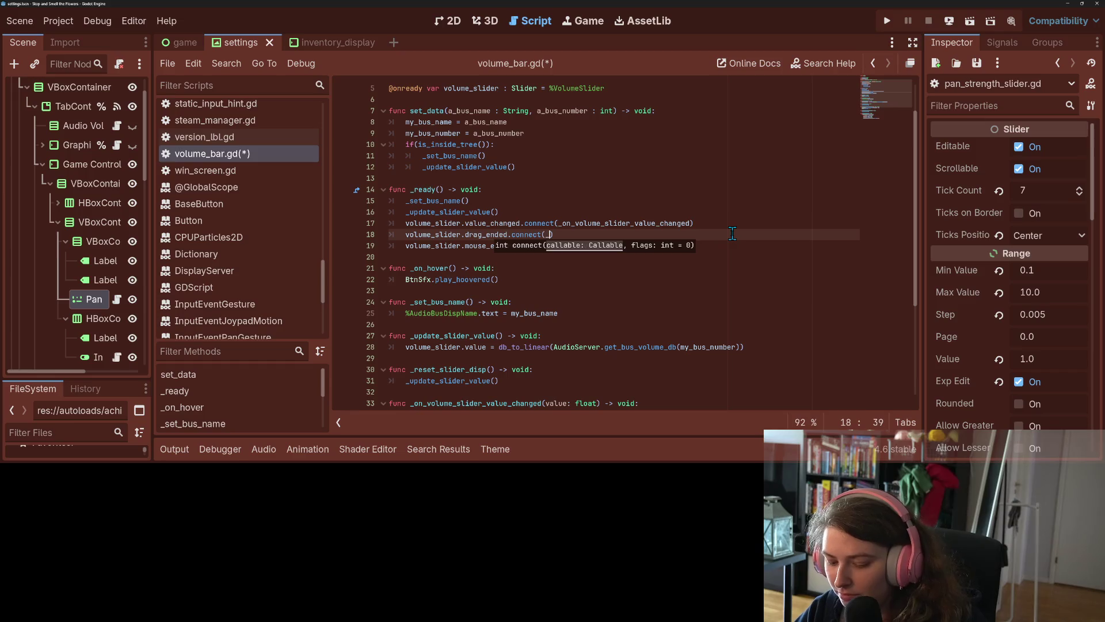
text(on_d)
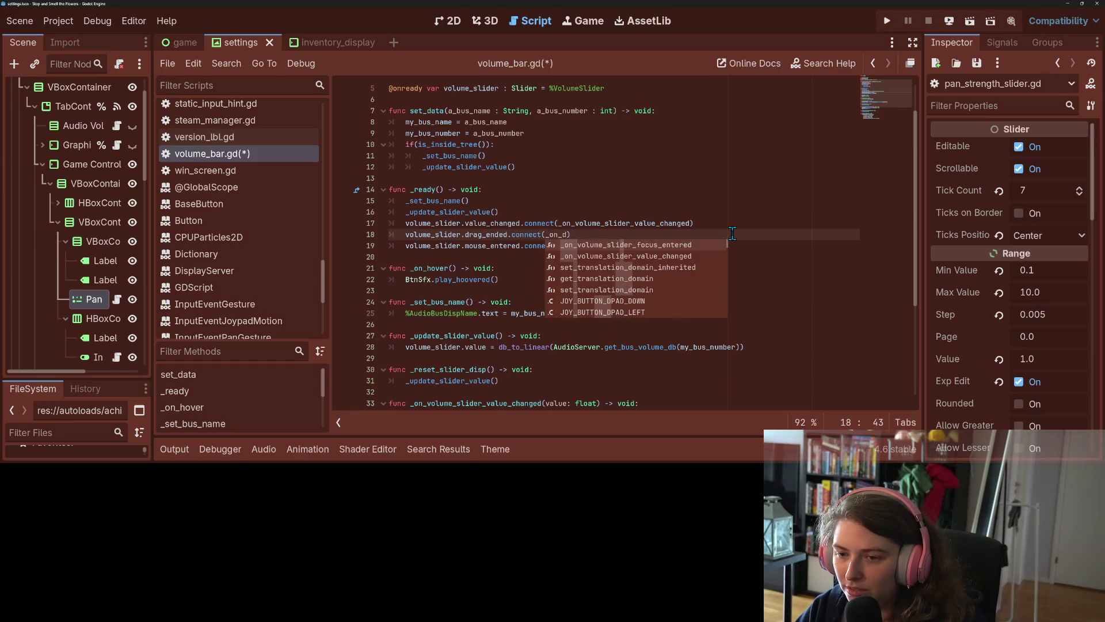
text(rag_ended)
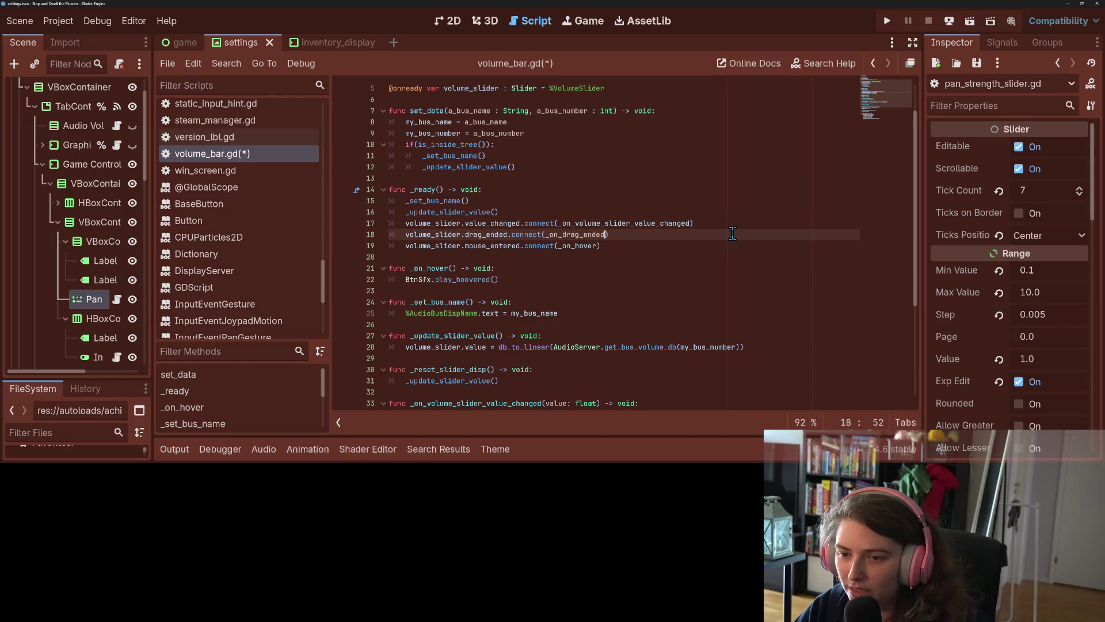
double_click(582, 234)
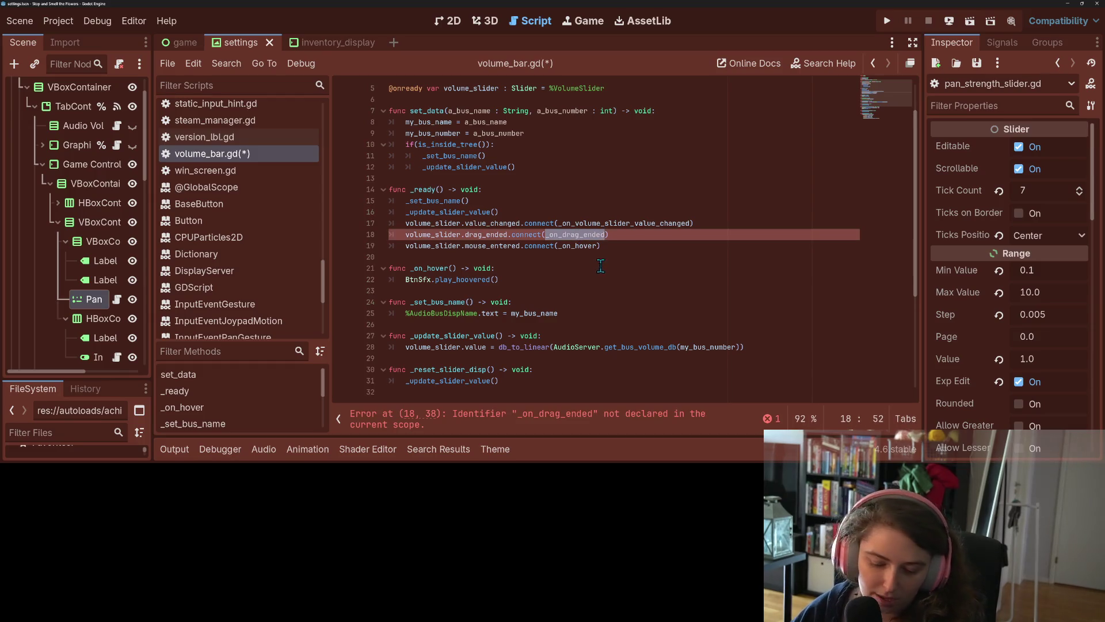
Step: Insert a func _on_drag_ended() -> void: header above BtnSfx.play_pressed() and save
scroll(600, 266, down, 5)
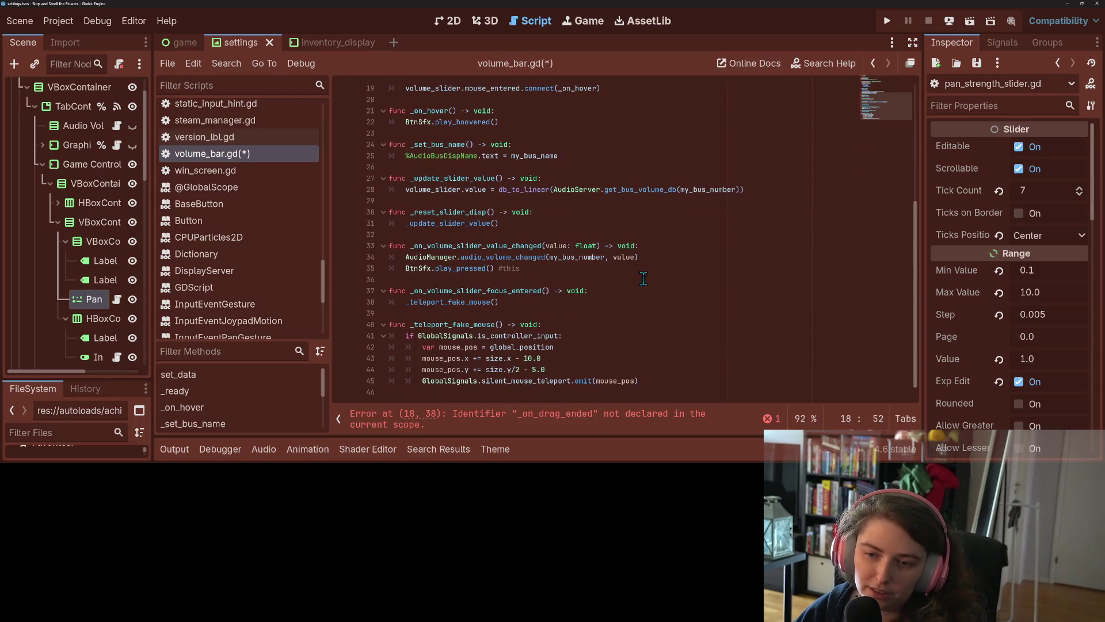
click(670, 265)
key(Up)
key(Return)
key(Return)
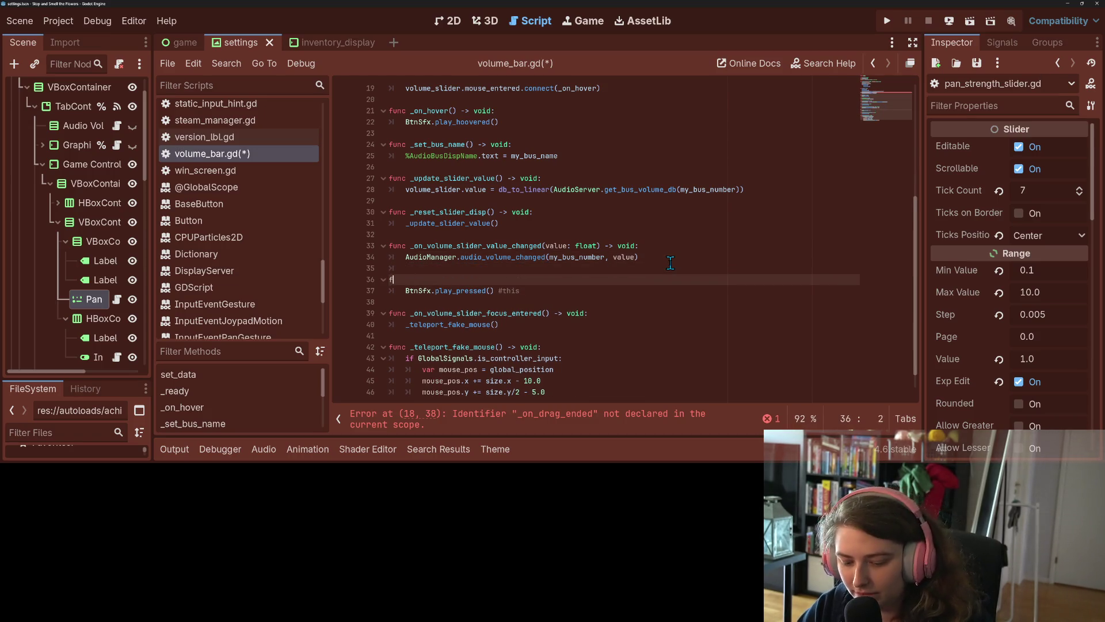
text(unc _on_drag_ended())
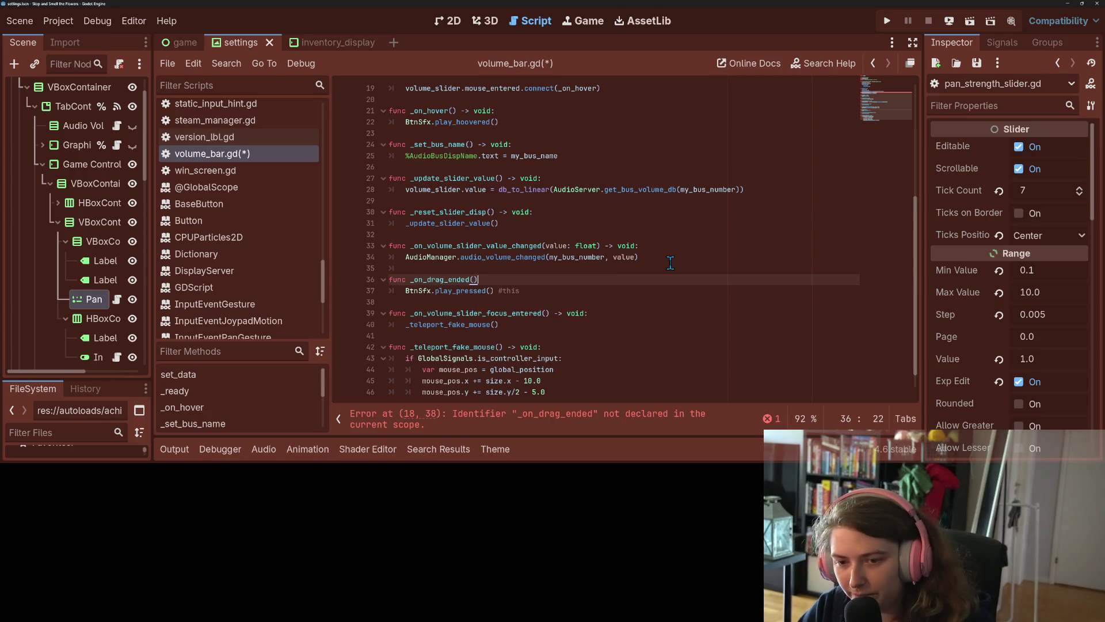
text( -> void:)
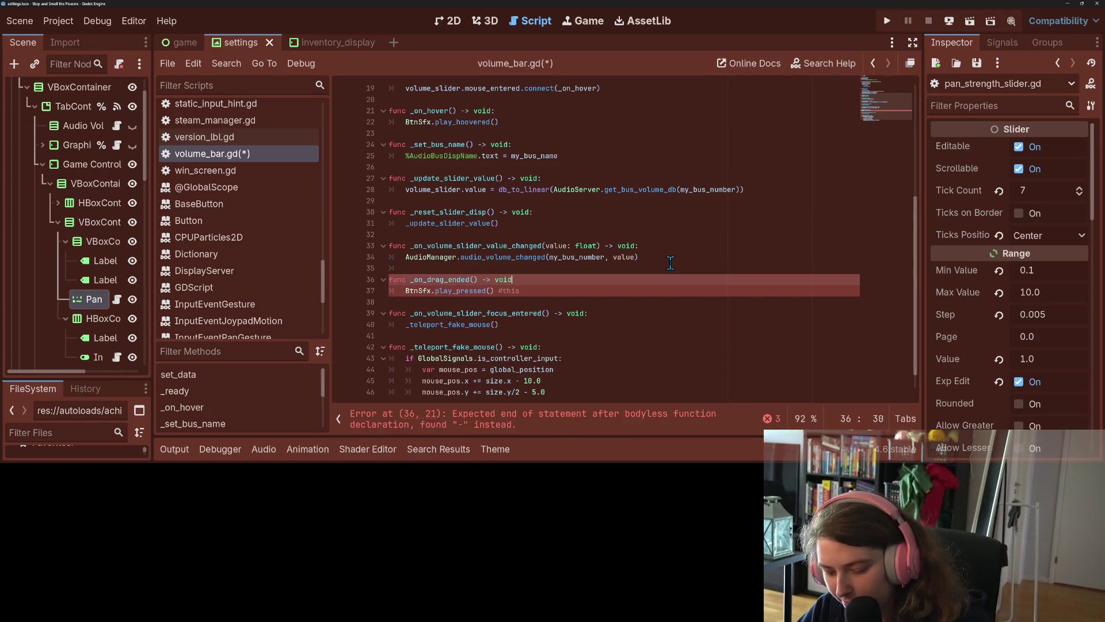
key(Up)
key(ctrl+s)
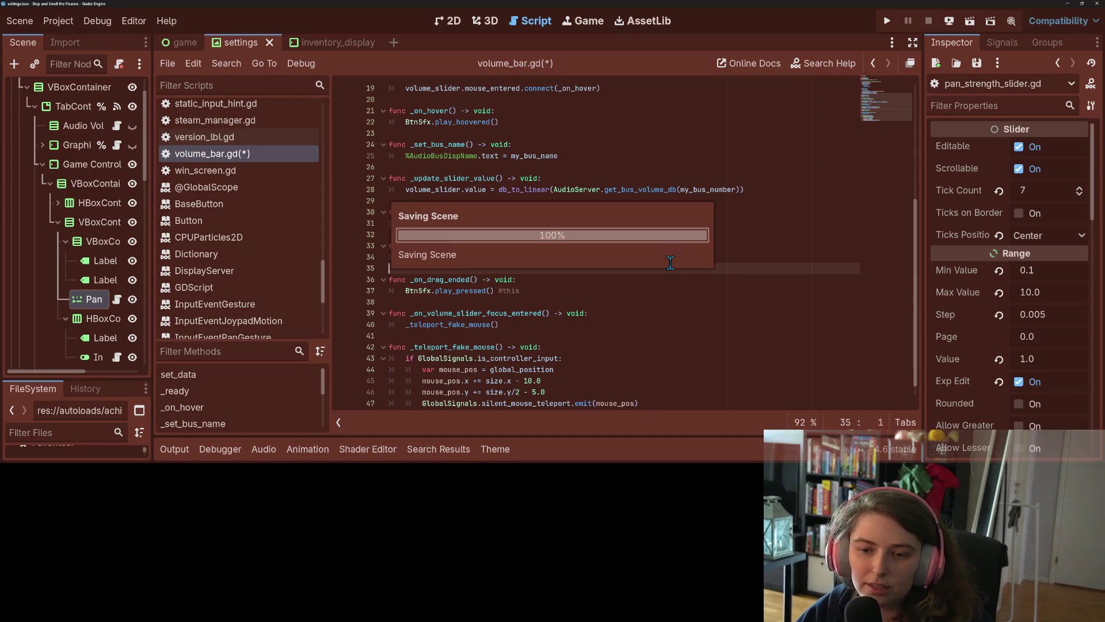
double_click(442, 281)
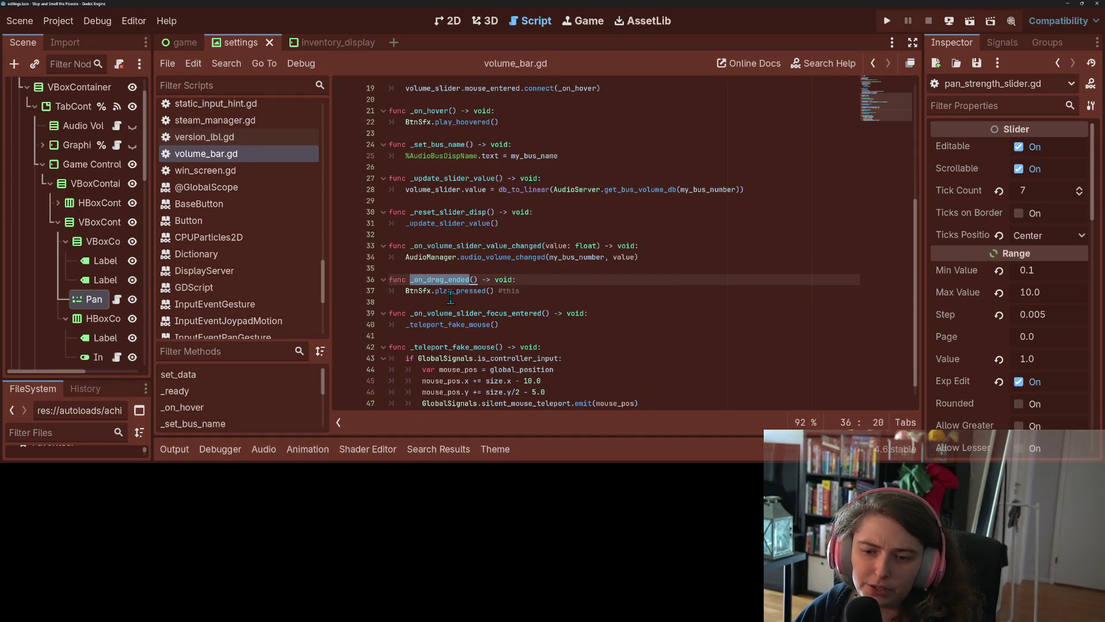
Step: Duplicate the drag_ended connect line as a focus_exited connection and save
scroll(565, 358, up, 3)
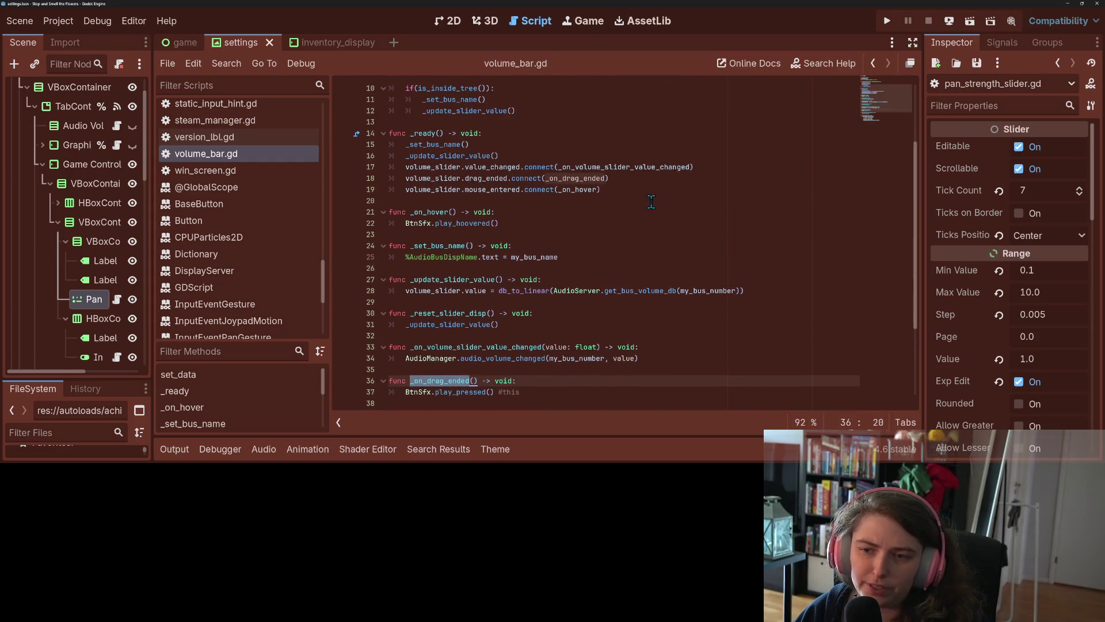
click(657, 177)
key(ctrl+shift+d)
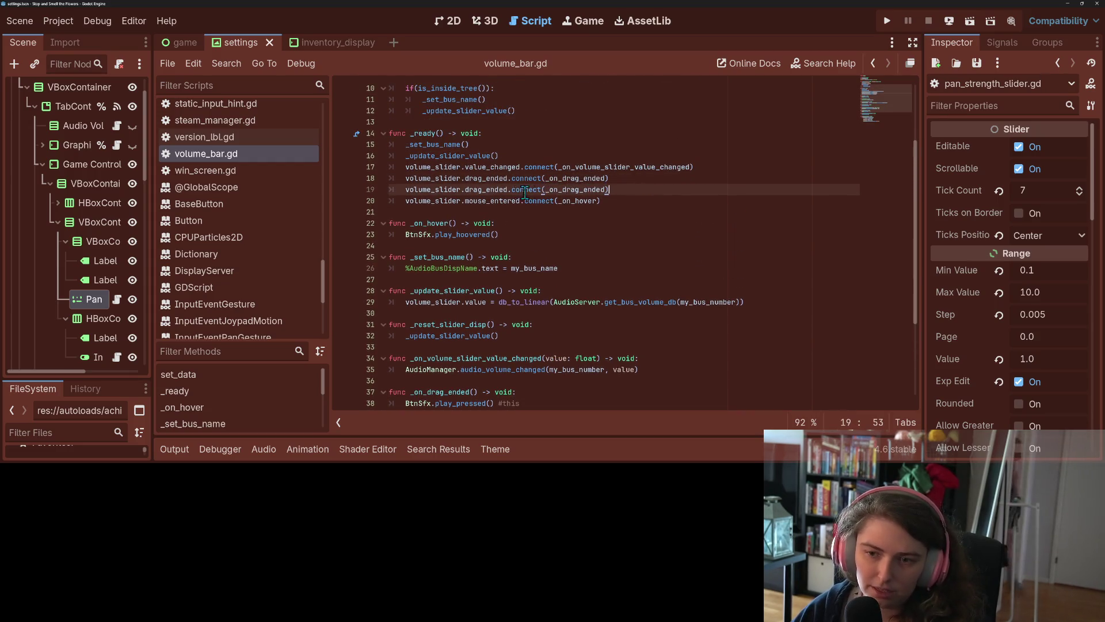
double_click(499, 189)
text(f)
text(ocus_ex)
key(Return)
key(ctrl+s)
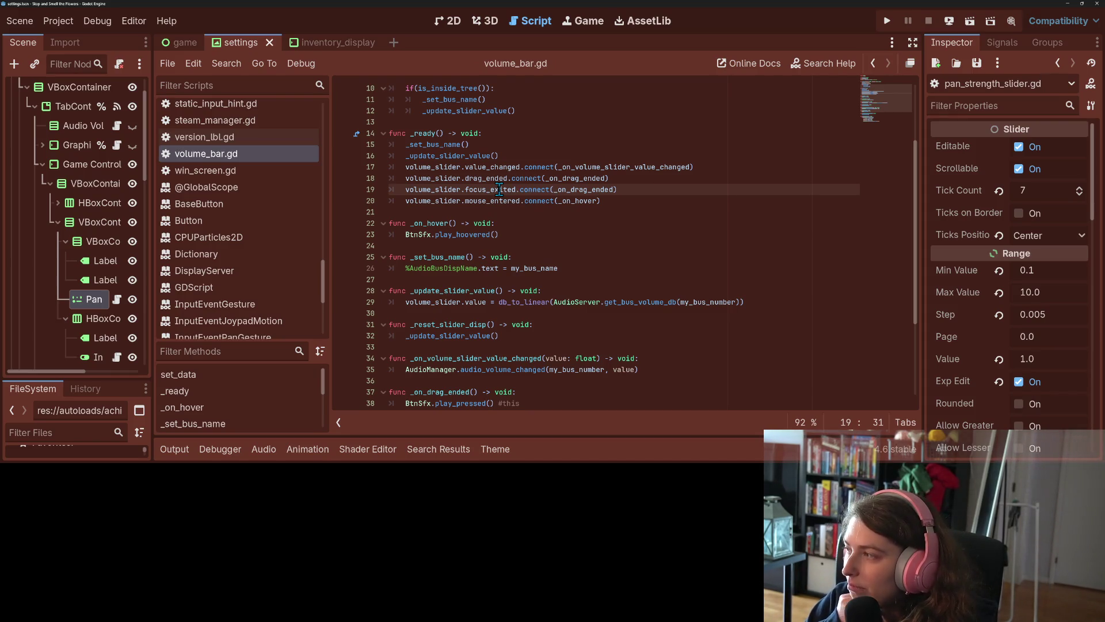
Step: Save volume_bar.gd once more and run the game
right_click(504, 205)
key(Escape)
key(ctrl+s)
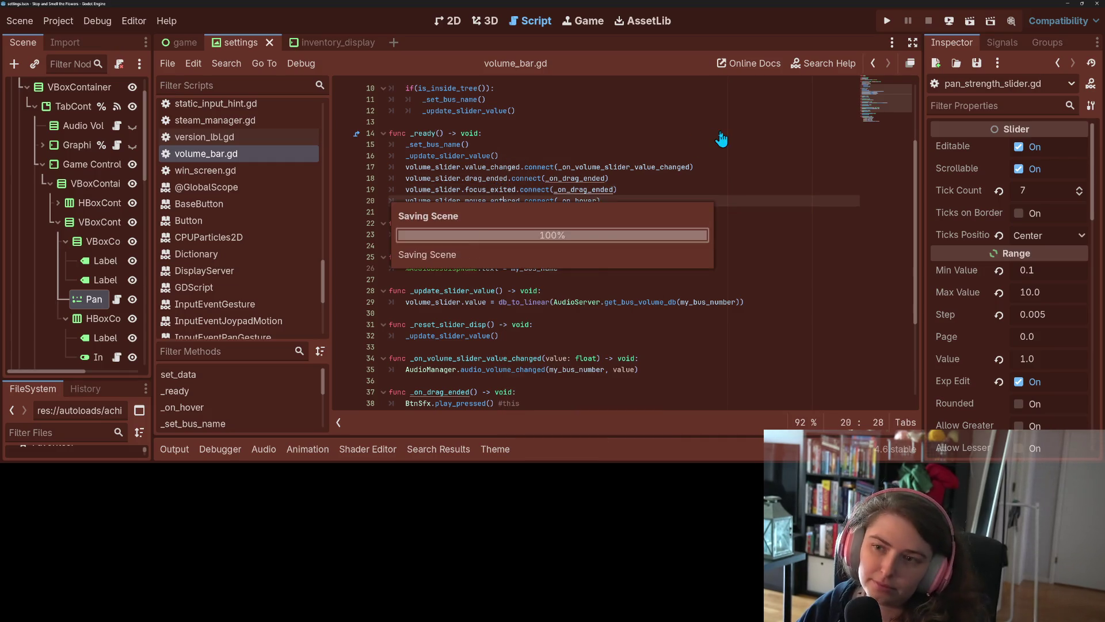
click(889, 21)
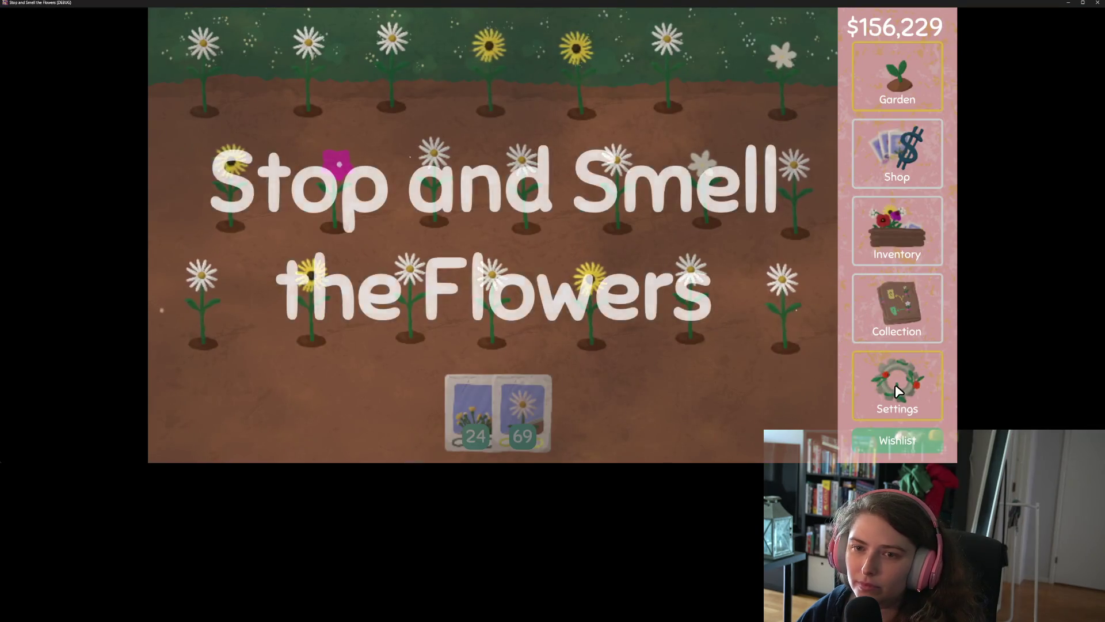
Step: In the audio settings, drag the Music and Sound Effects sliders up and down, then close the game
click(895, 385)
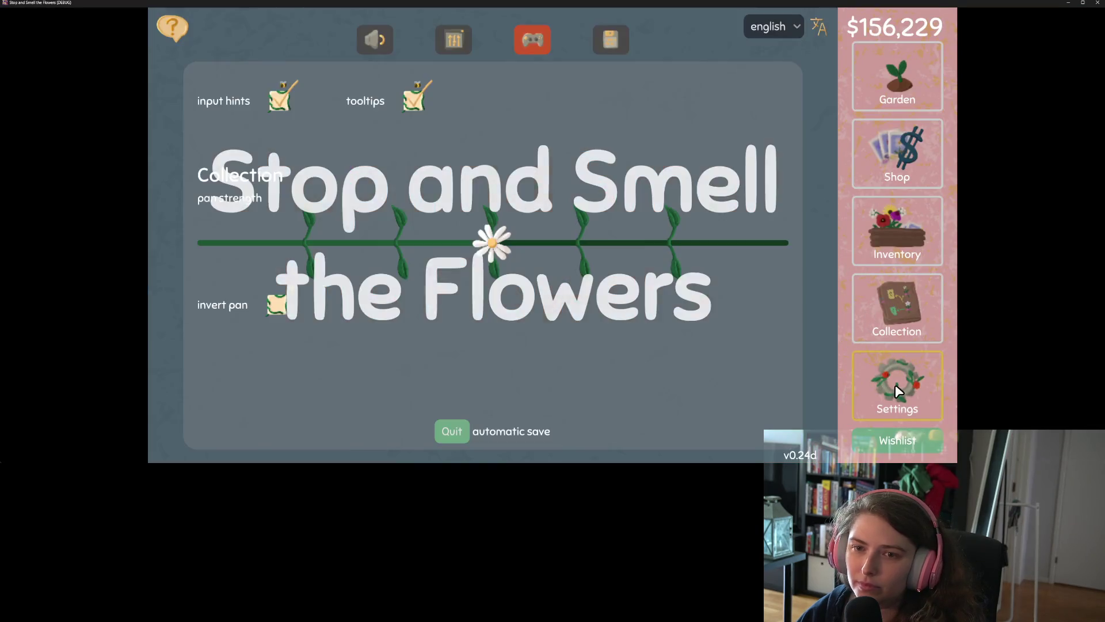
click(369, 45)
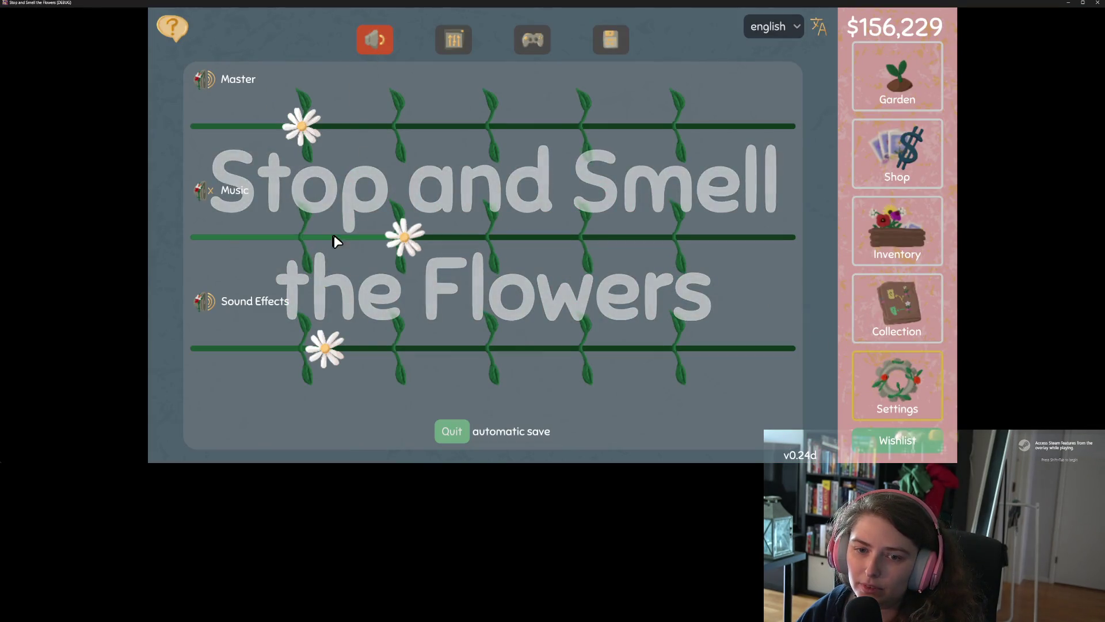
mouse_move(397, 242)
mouse_down()
mouse_move(568, 249)
mouse_move(397, 239)
mouse_up()
drag(323, 347, 769, 344)
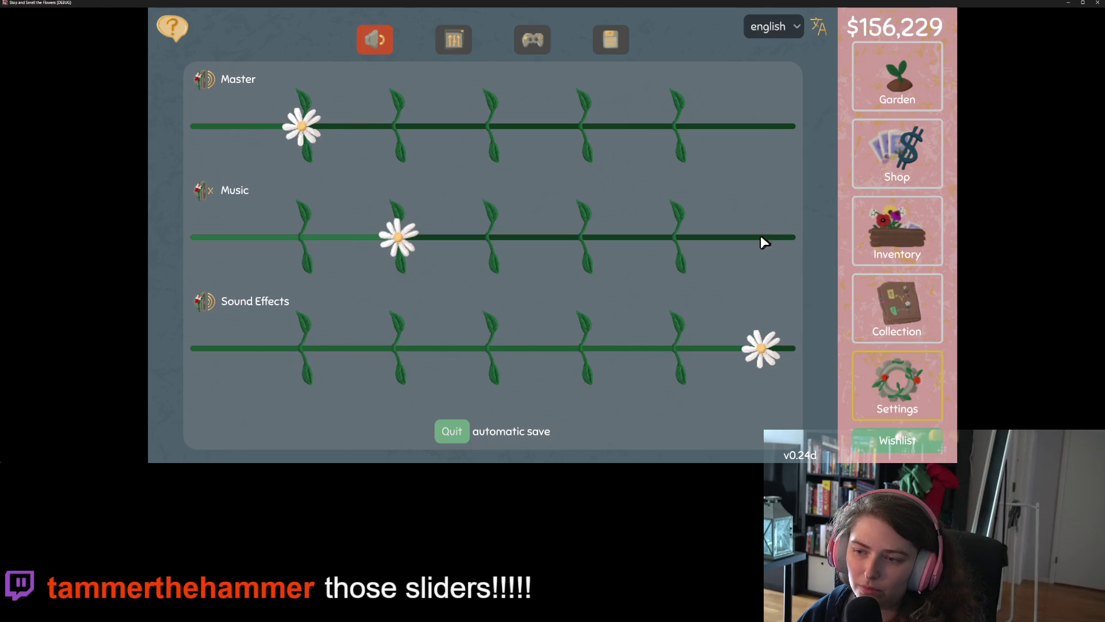
drag(744, 347, 505, 349)
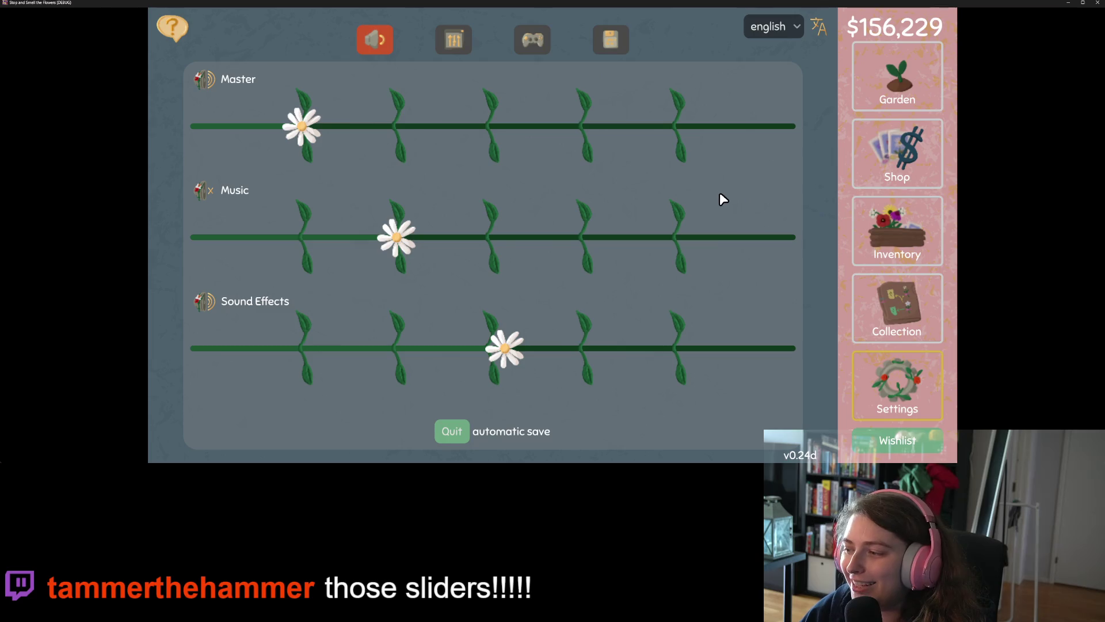
drag(397, 350, 304, 342)
drag(526, 350, 456, 349)
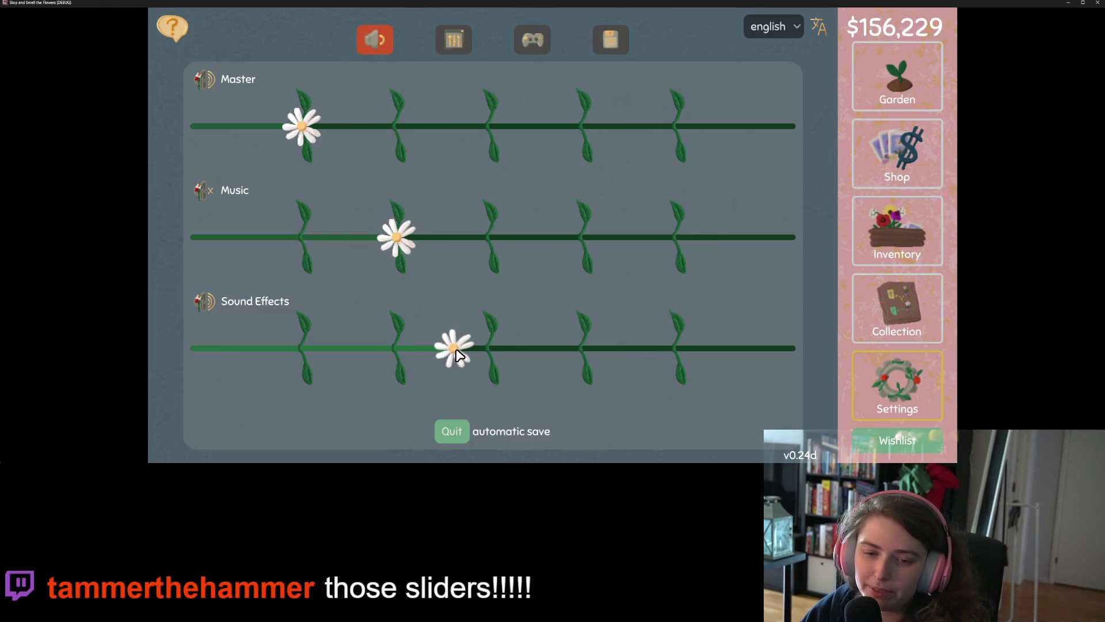
click(1096, 5)
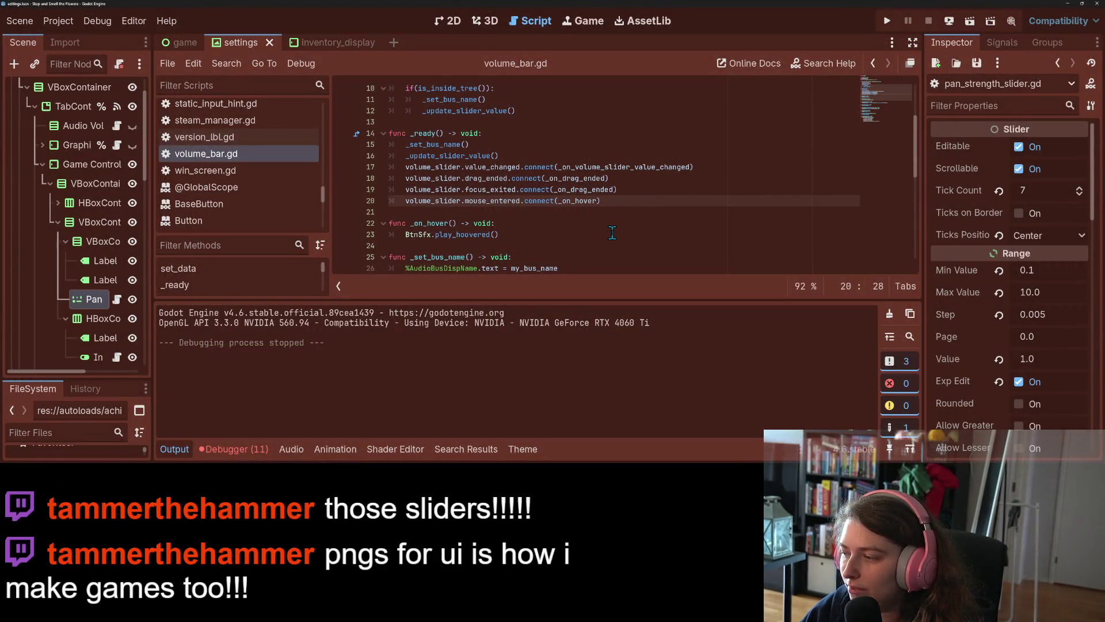
Step: Review the debugger errors, add an _a=null parameter to _on_drag_ended, save, and relaunch
click(231, 449)
click(253, 280)
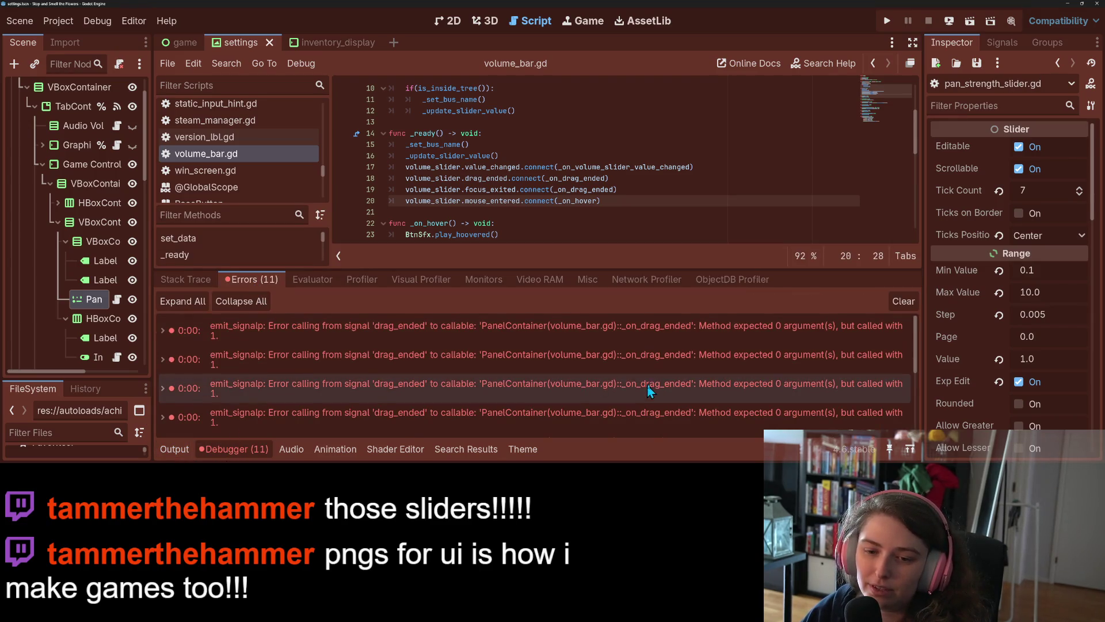
mouse_move(683, 333)
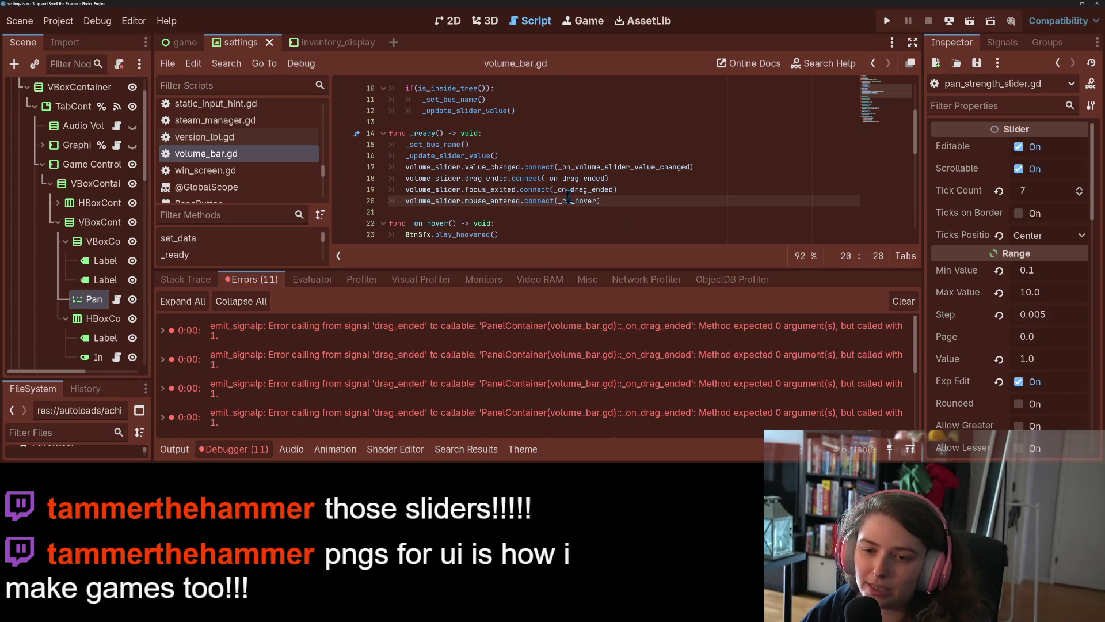
scroll(570, 196, down, 7)
click(478, 156)
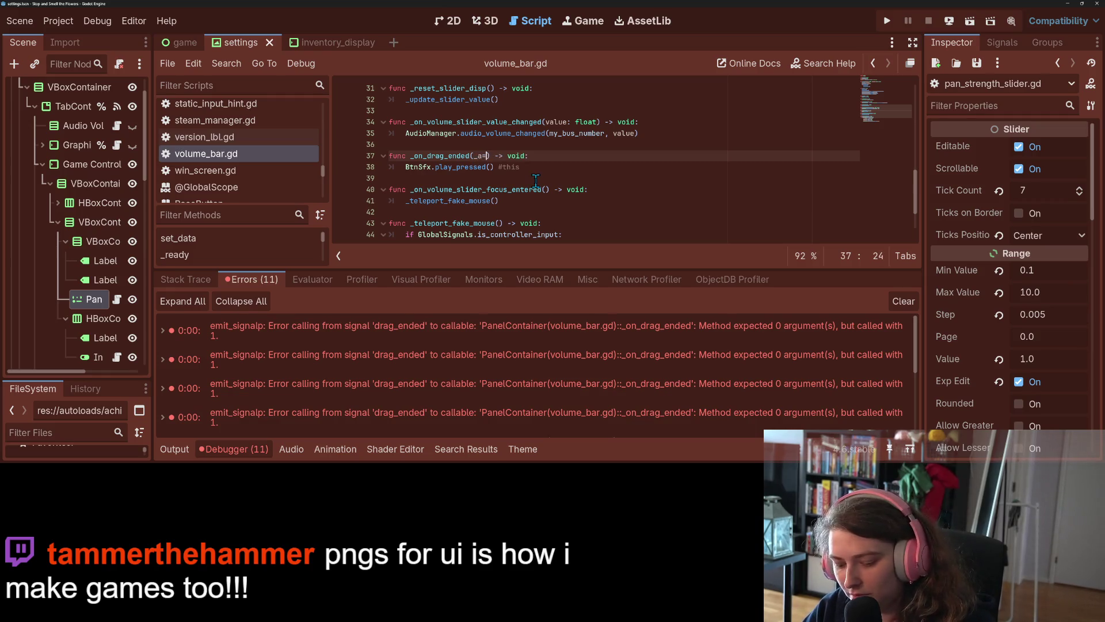
text(null)
key(ctrl+s)
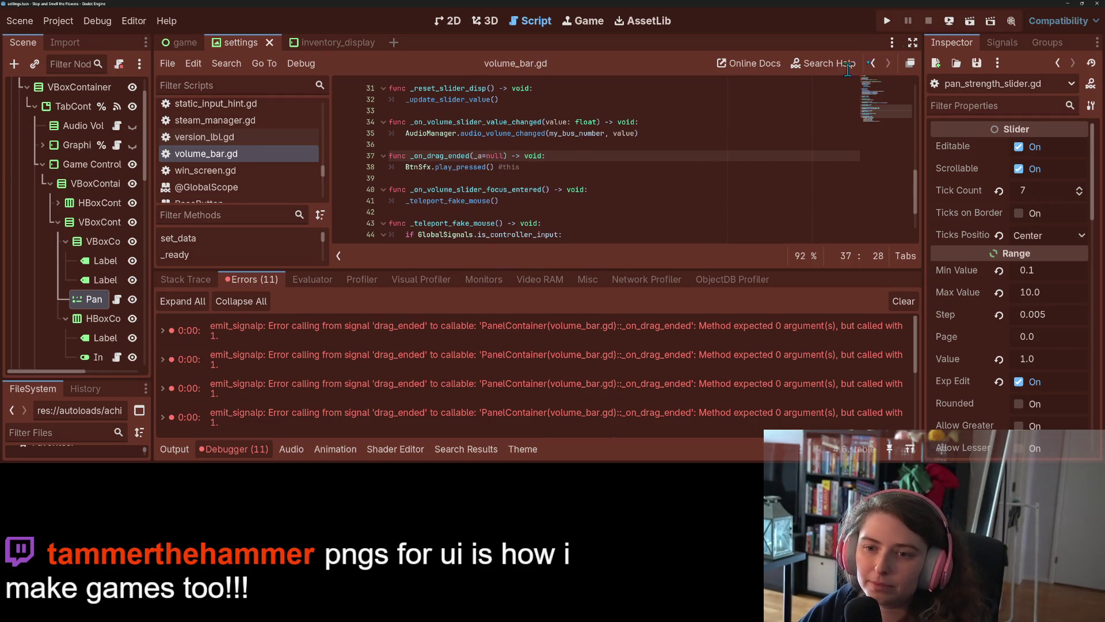
click(887, 21)
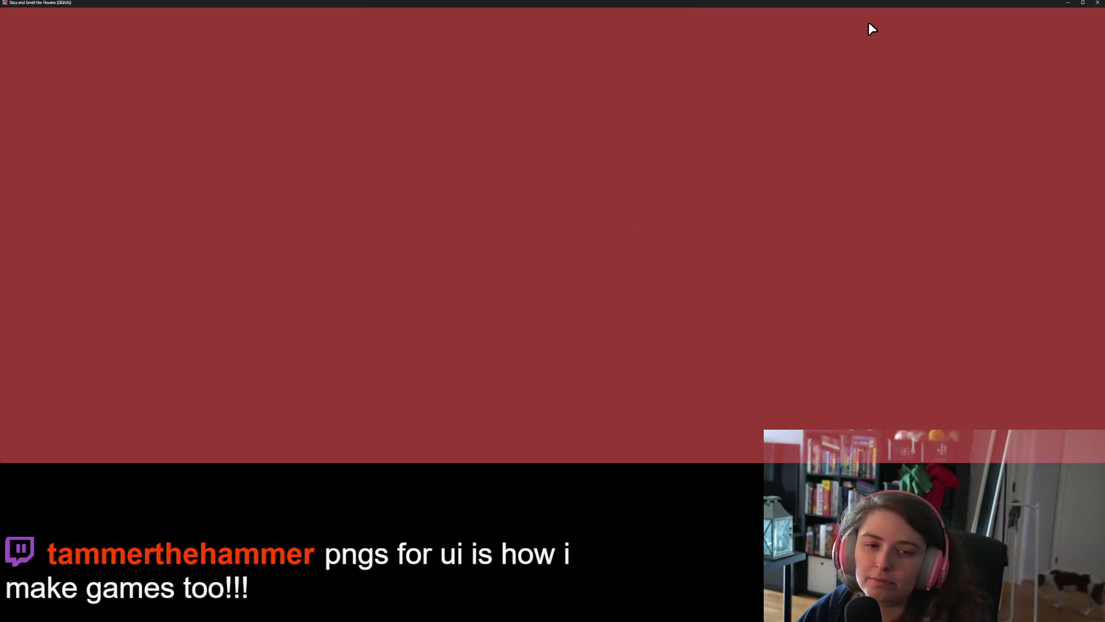
Step: In the game's audio settings, click along the Music and Sound Effects sliders, then close the game
click(893, 374)
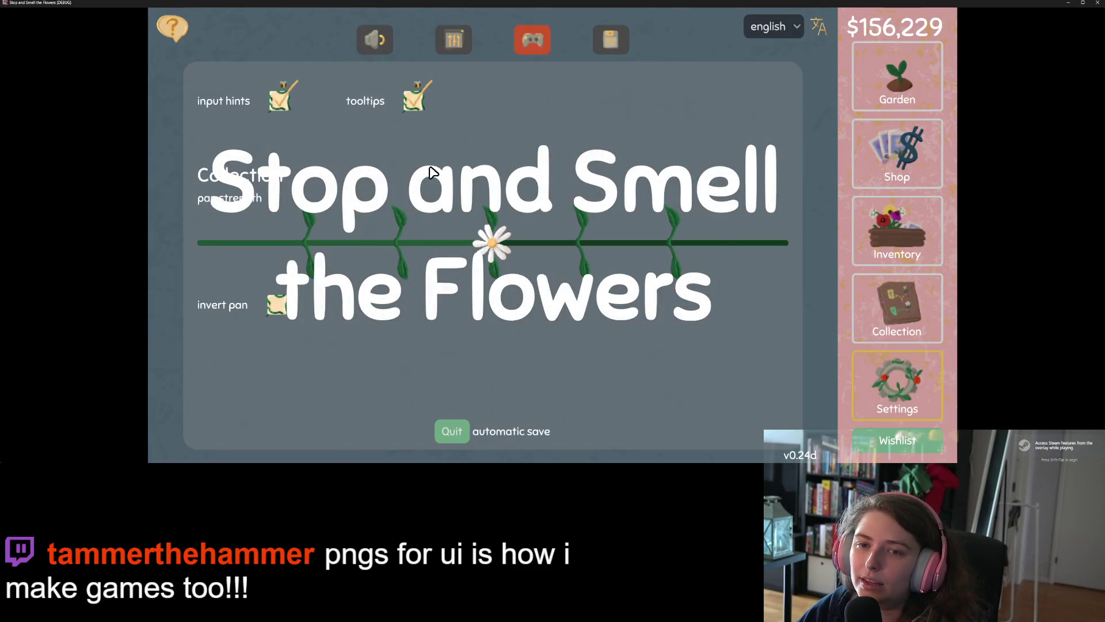
click(457, 38)
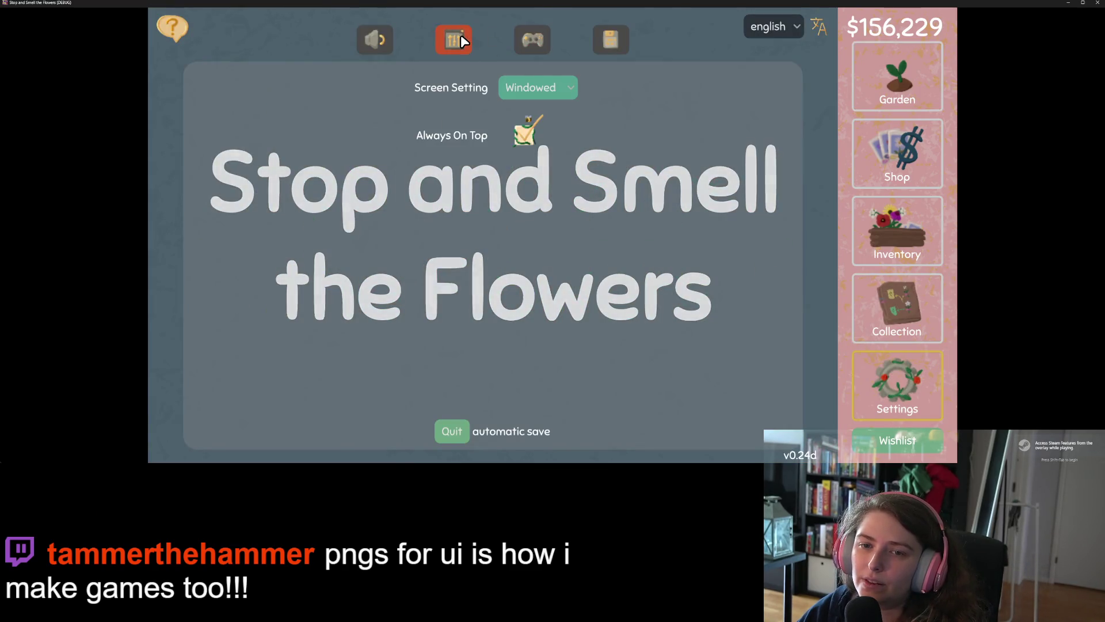
click(389, 49)
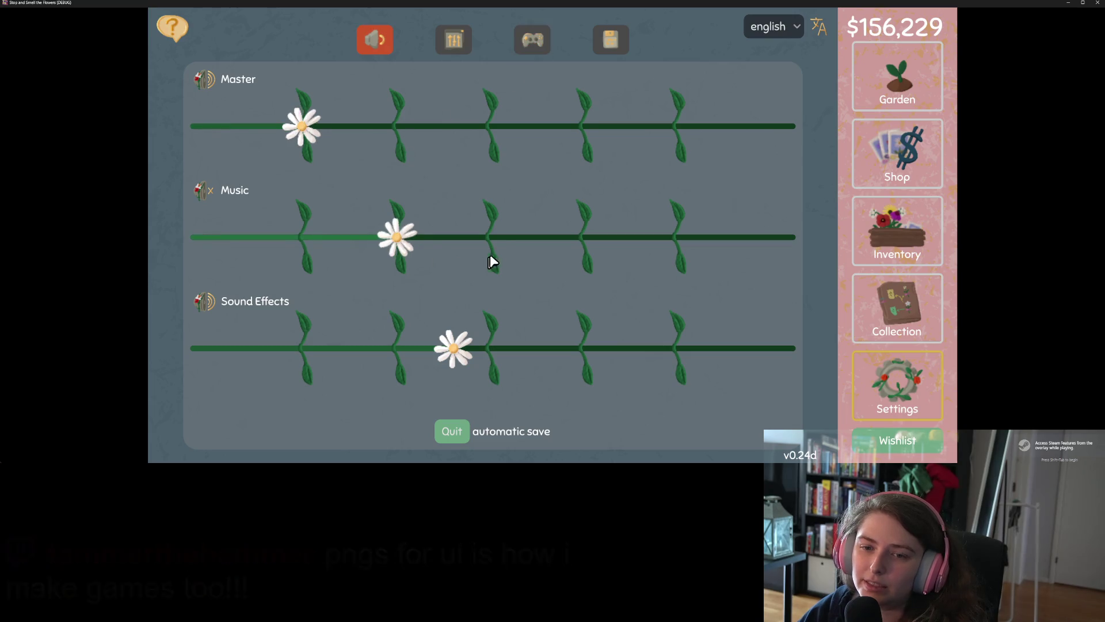
click(529, 238)
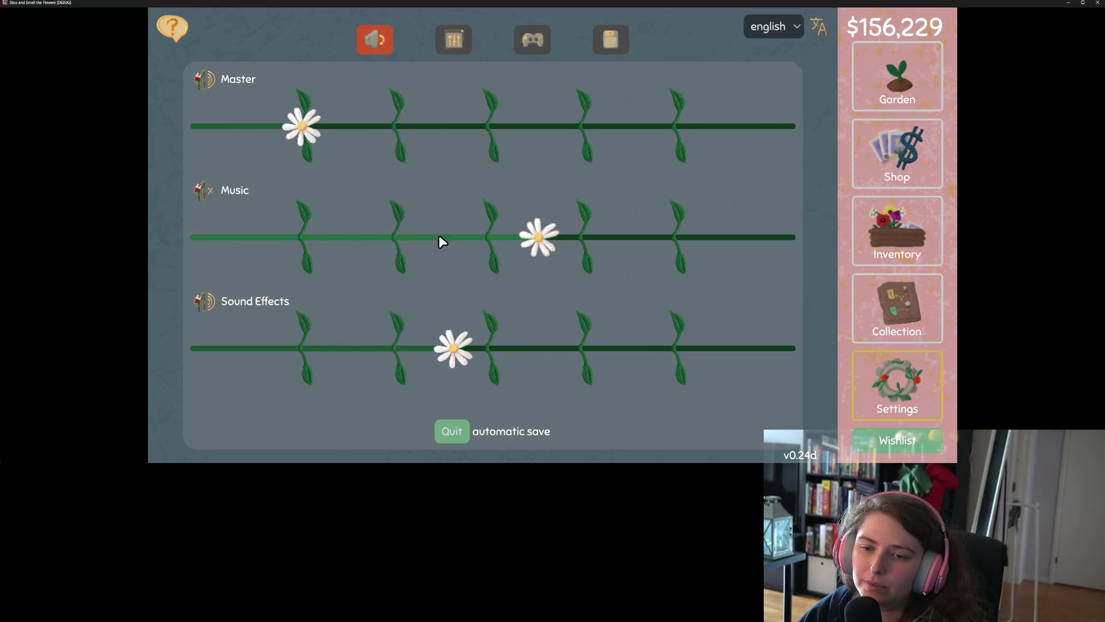
click(344, 238)
click(730, 237)
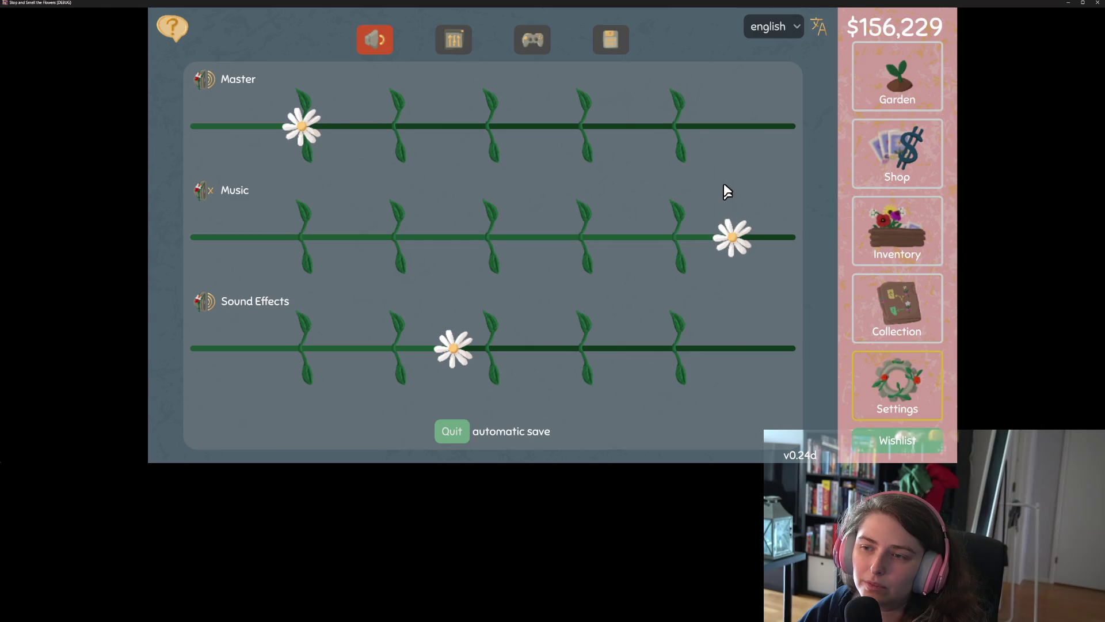
click(578, 354)
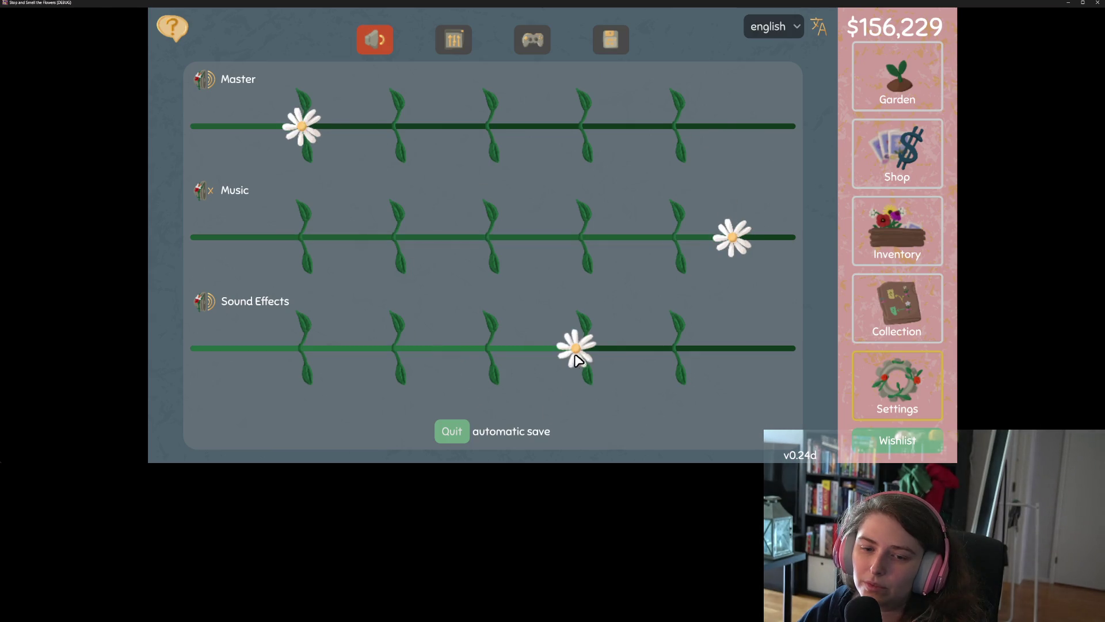
click(438, 366)
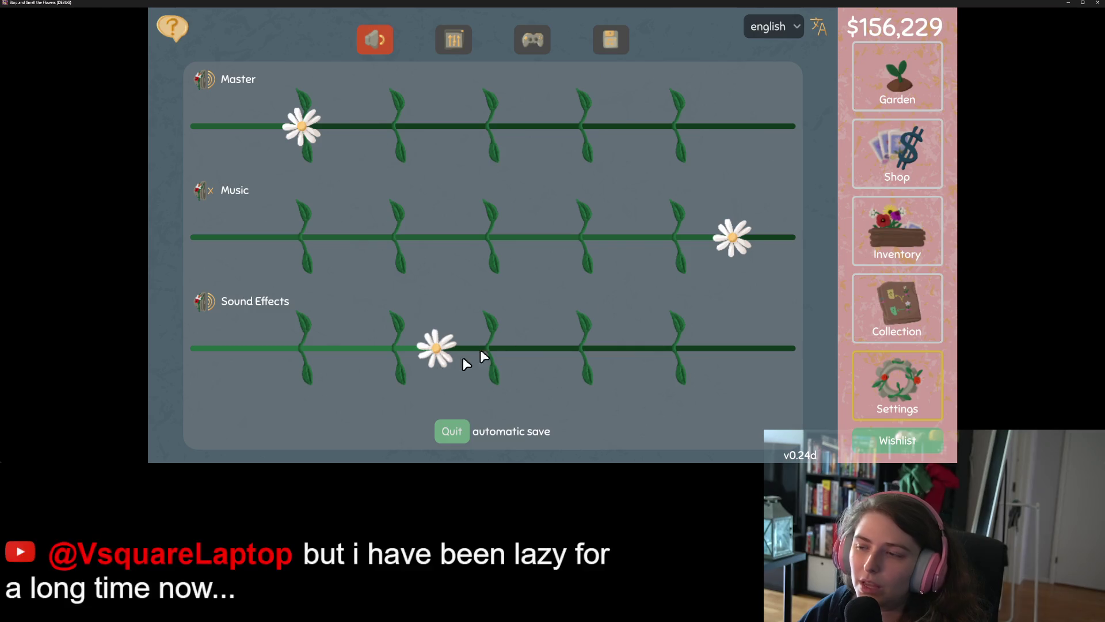
click(1096, 5)
scroll(467, 231, up, 6)
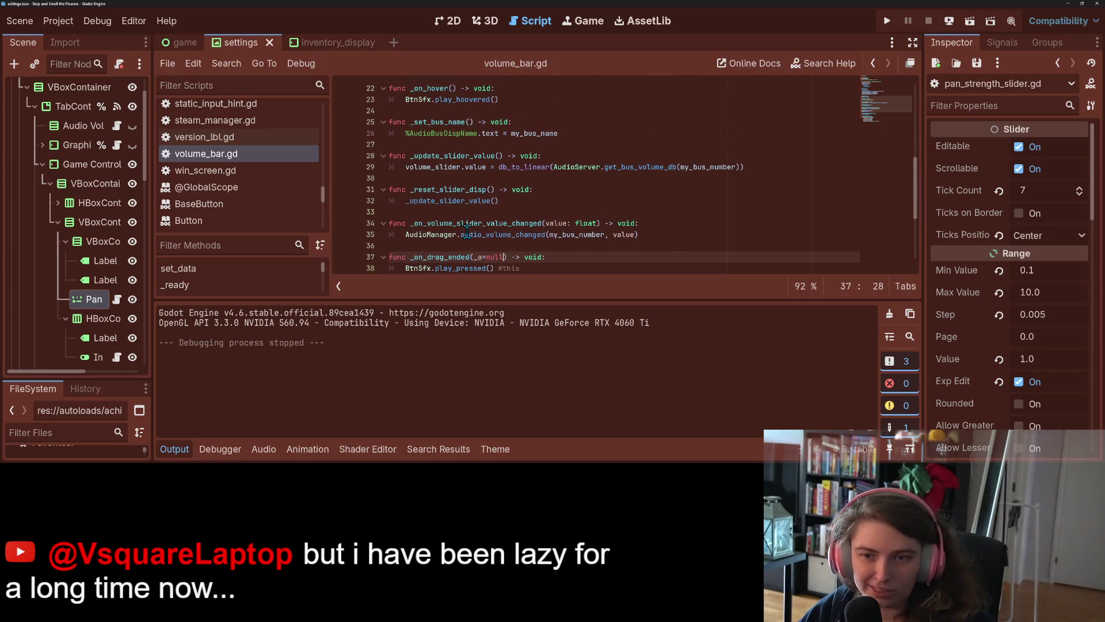
Step: Delete the focus_exited connection line from volume_bar.gd and save the script
drag(622, 192, 365, 193)
key(BackSpace)
key(BackSpace)
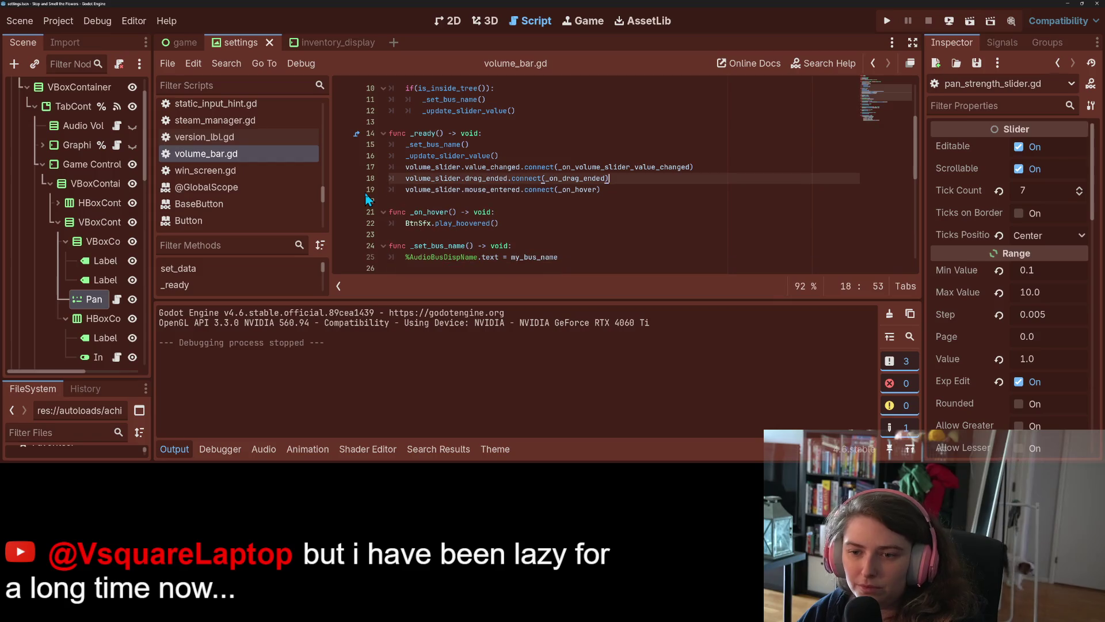
key(ctrl+s)
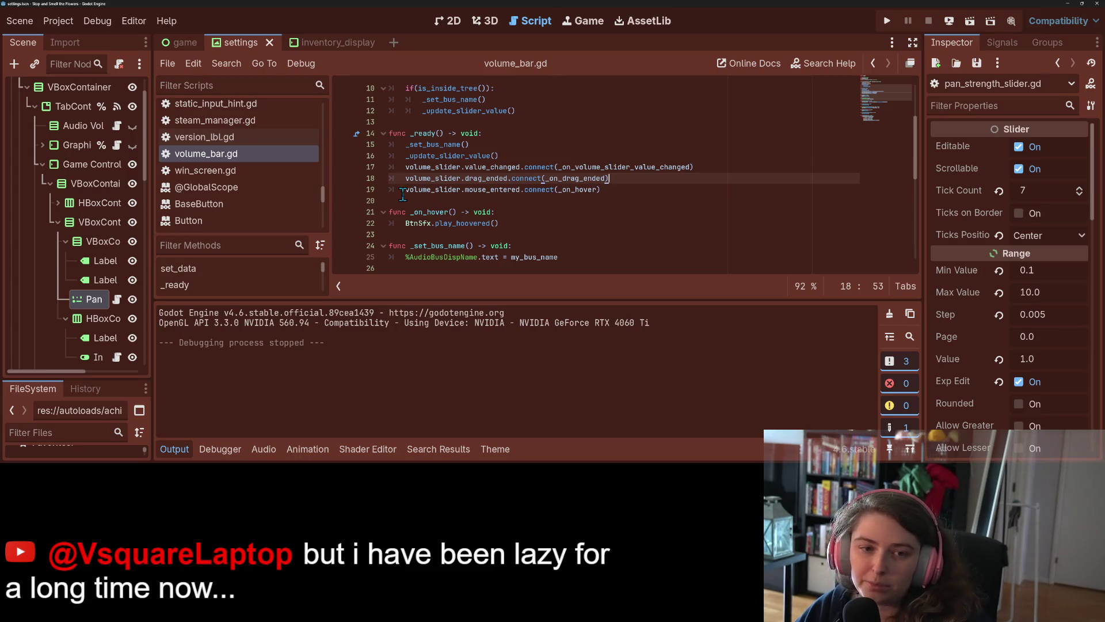
Step: Hide the Game Control node, save the settings scene, and run the game
click(42, 164)
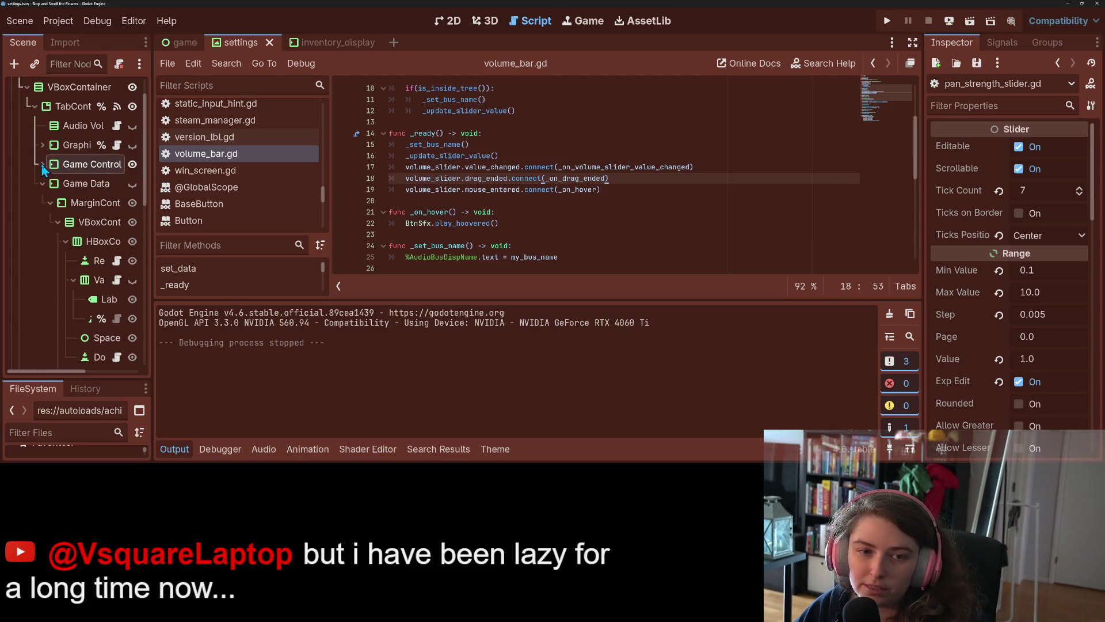
click(132, 164)
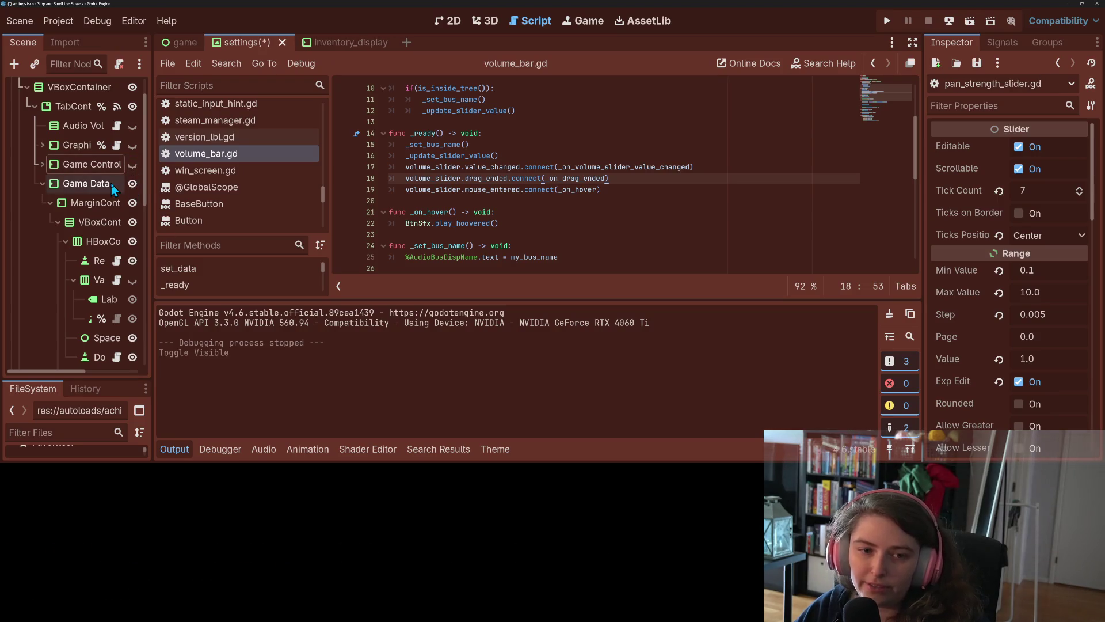
key(ctrl+s)
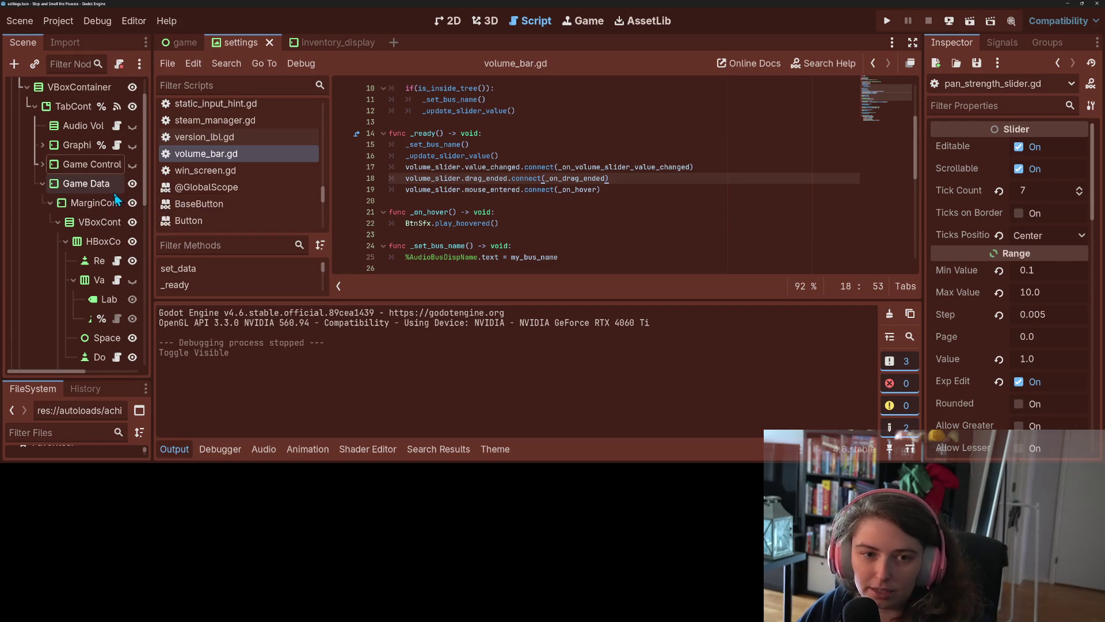
click(43, 183)
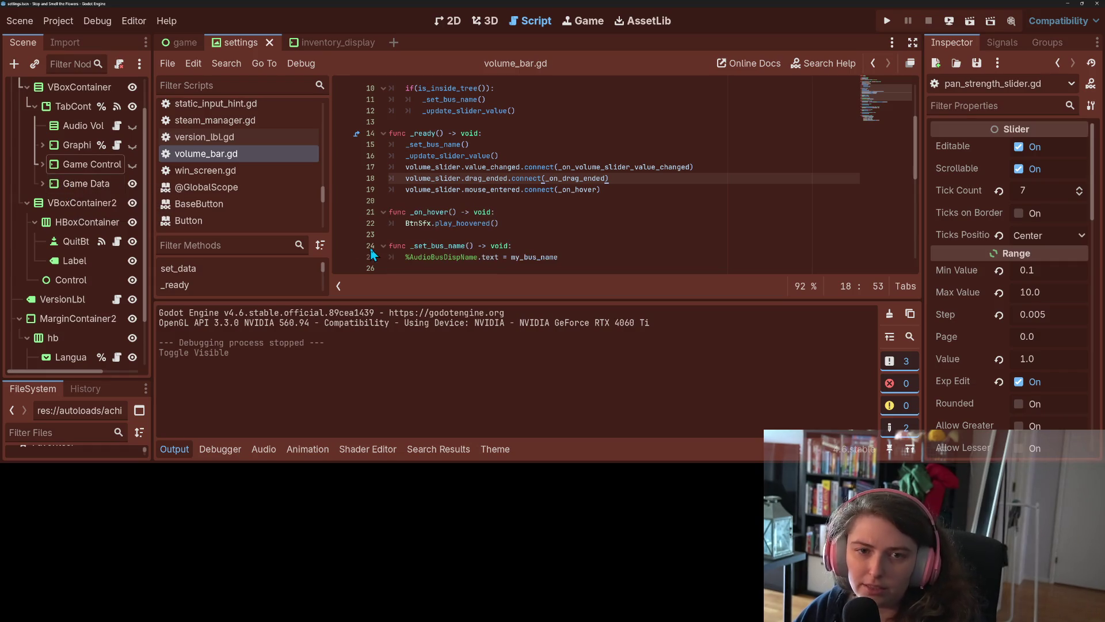
click(887, 21)
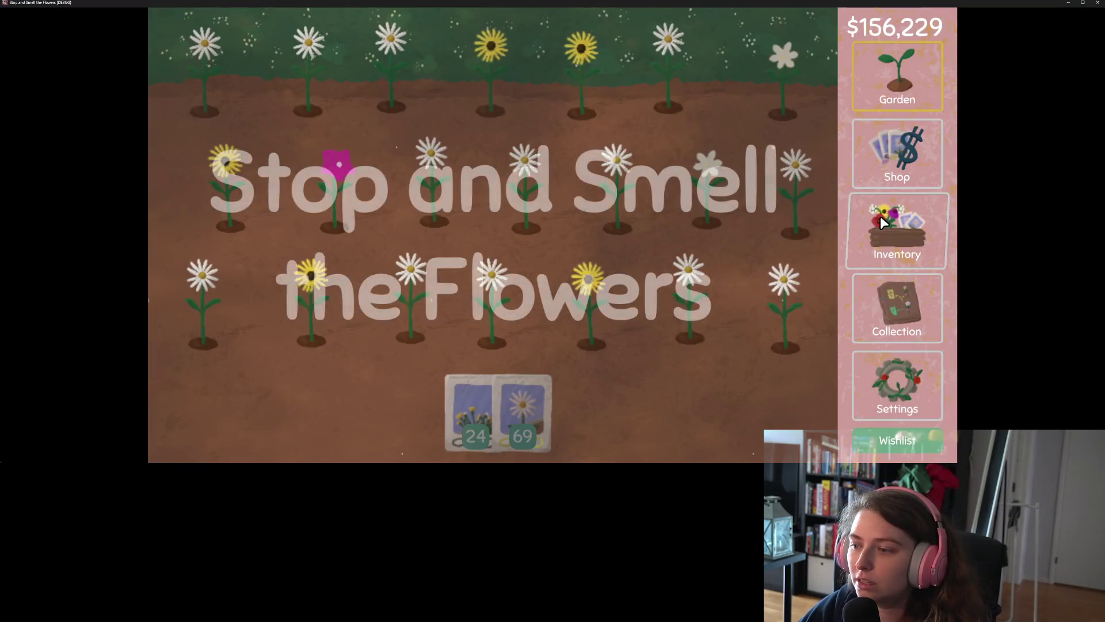
Step: Open the game's audio settings and drop the Music volume near its minimum
click(889, 375)
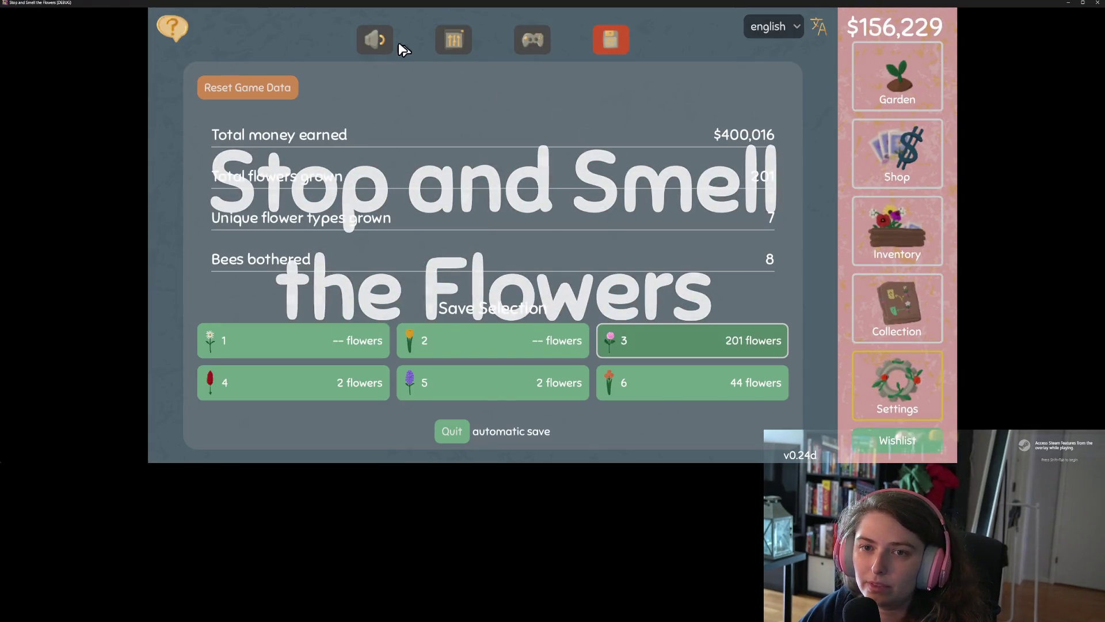
click(377, 38)
click(505, 237)
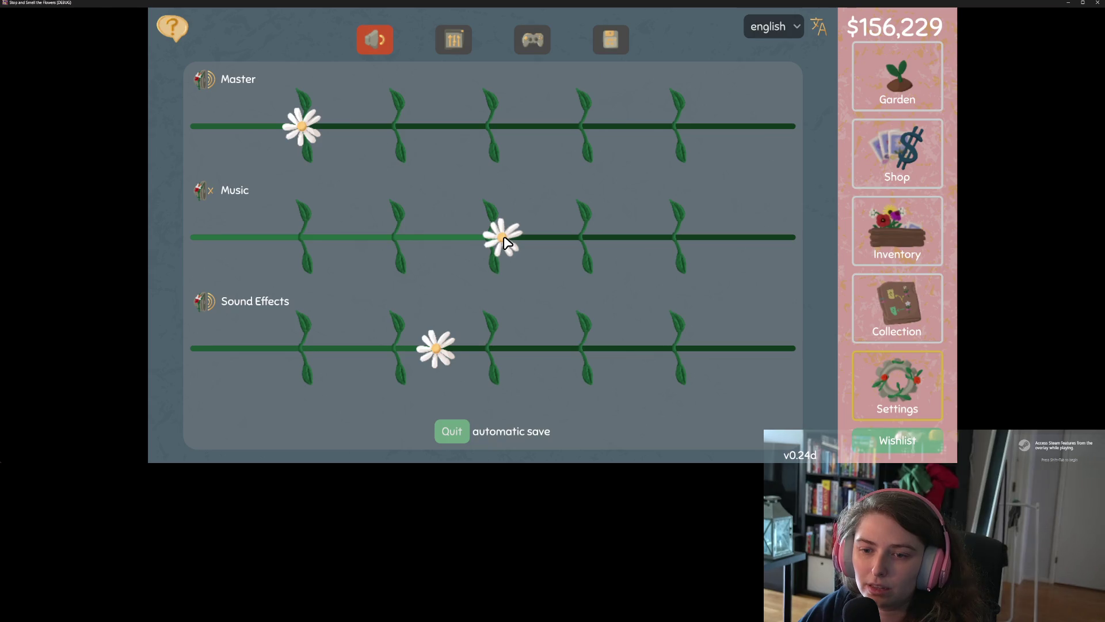
click(371, 239)
click(262, 242)
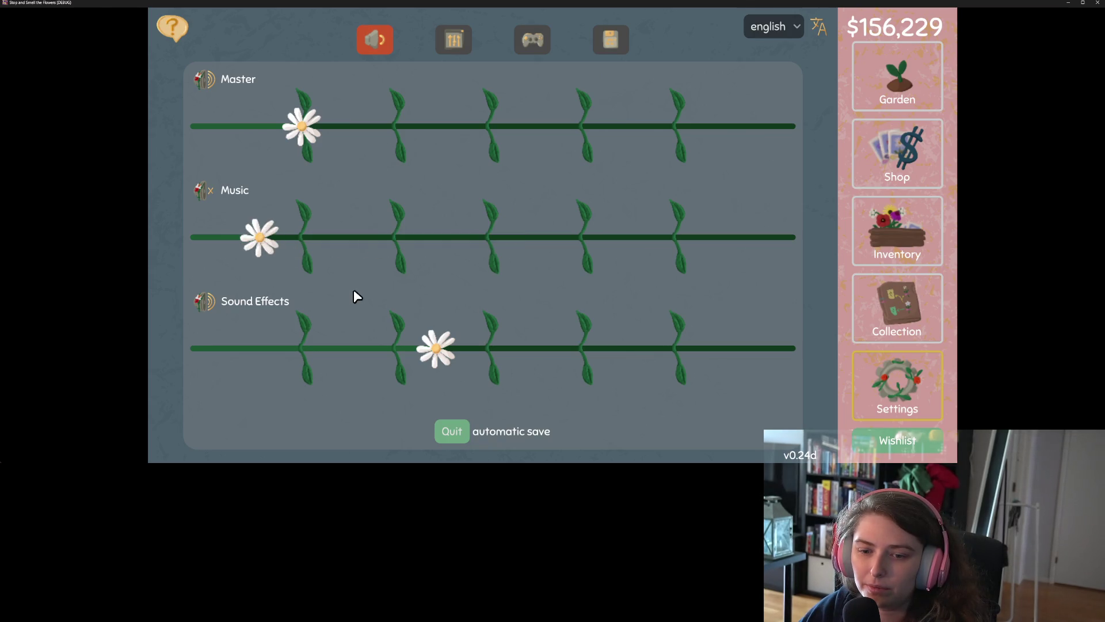
Step: Sweep Sound Effects across its range, ending at the second notch, then raise Music to its first notch
click(534, 350)
click(701, 352)
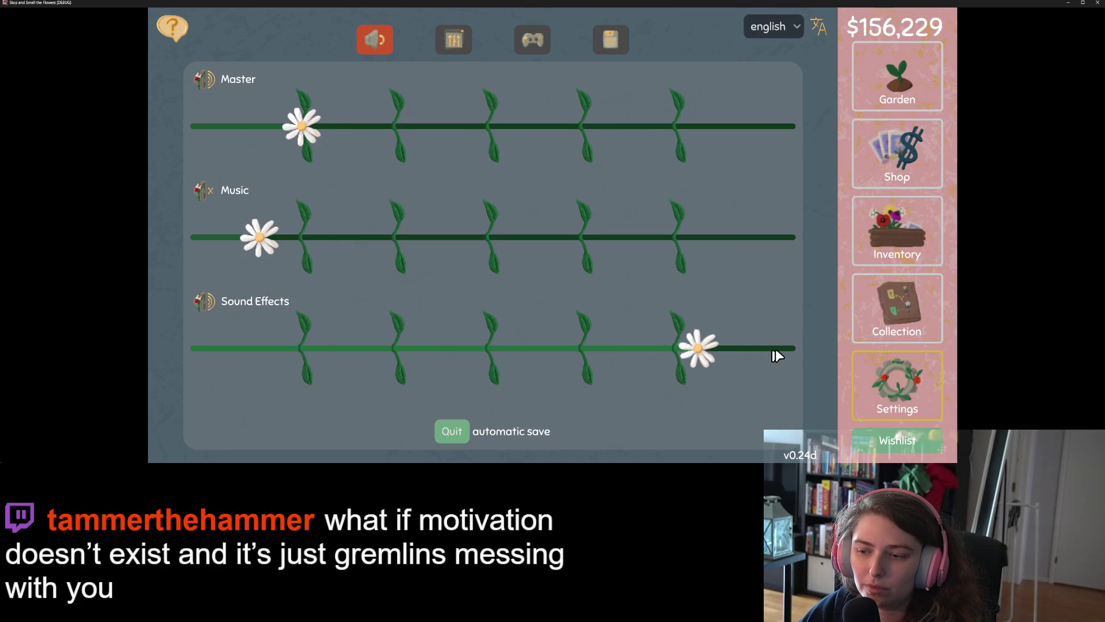
click(771, 349)
click(239, 352)
drag(257, 351, 448, 355)
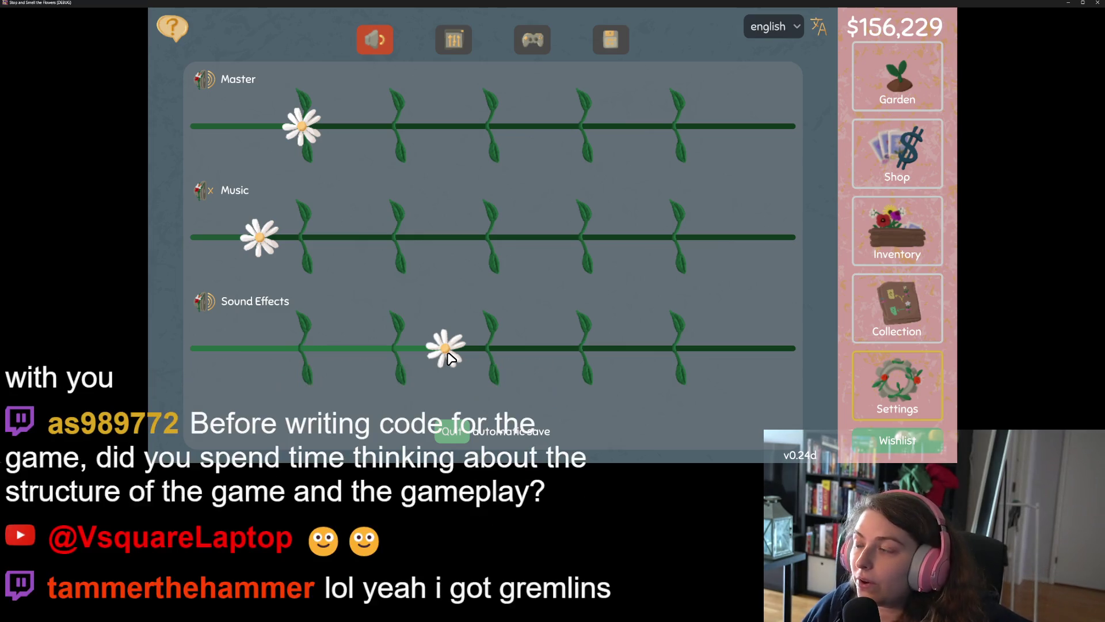
drag(448, 358, 399, 351)
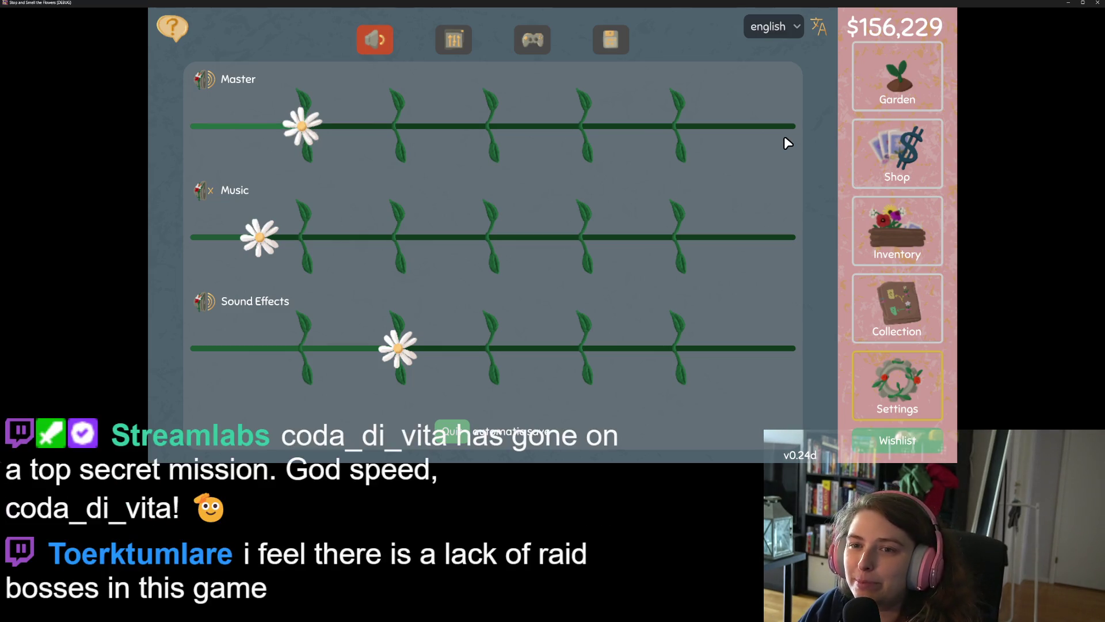
click(333, 241)
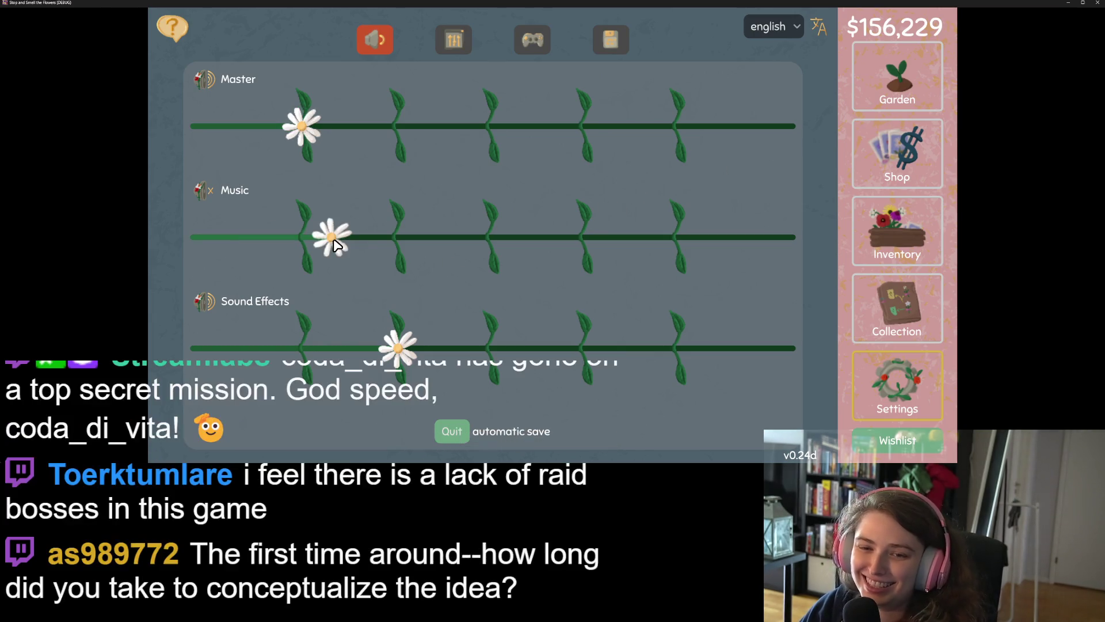
Step: Set Sound Effects just past the second notch, close the game, and collapse the output panel
drag(361, 348, 433, 352)
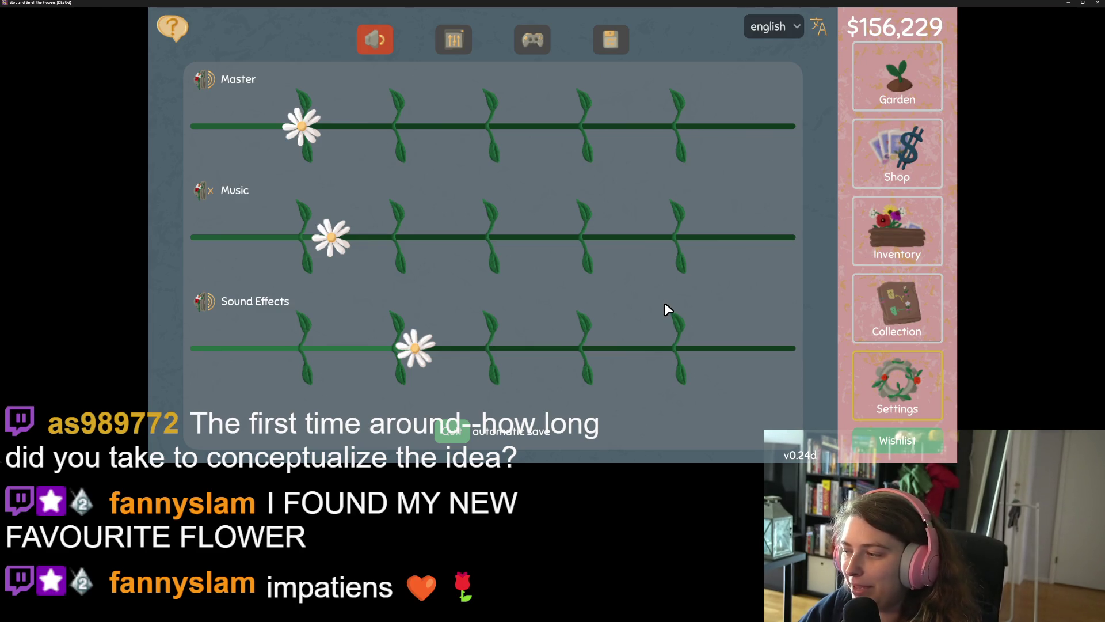
click(1099, 5)
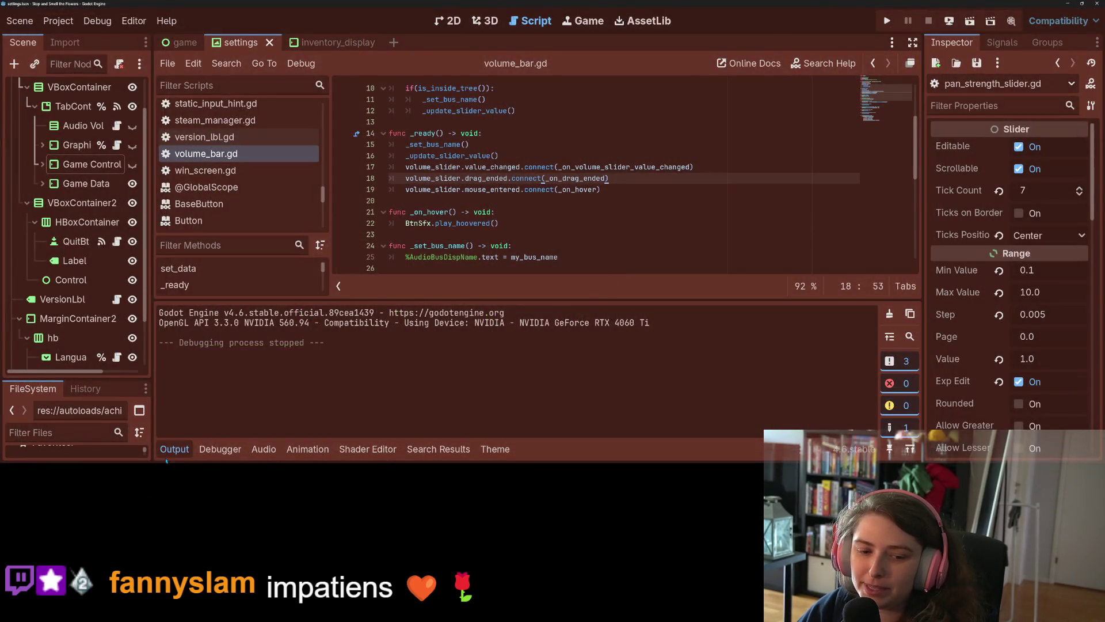
click(173, 448)
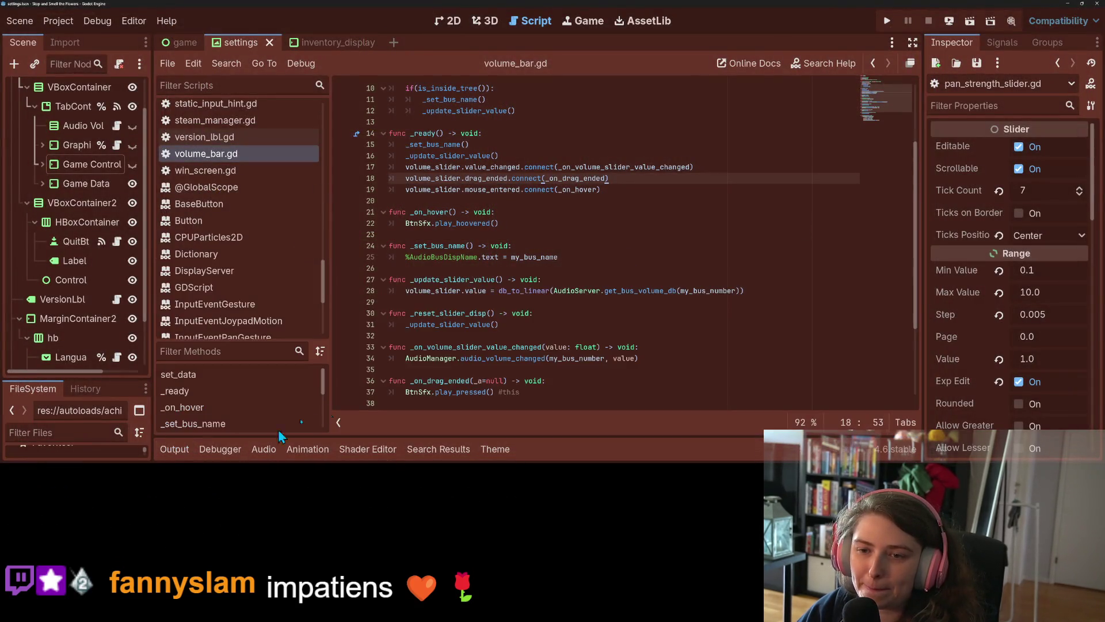
Step: Undo to restore the focus_exited connection on line 19 and check the signal's documentation
key(ctrl+z)
click(611, 191)
double_click(500, 190)
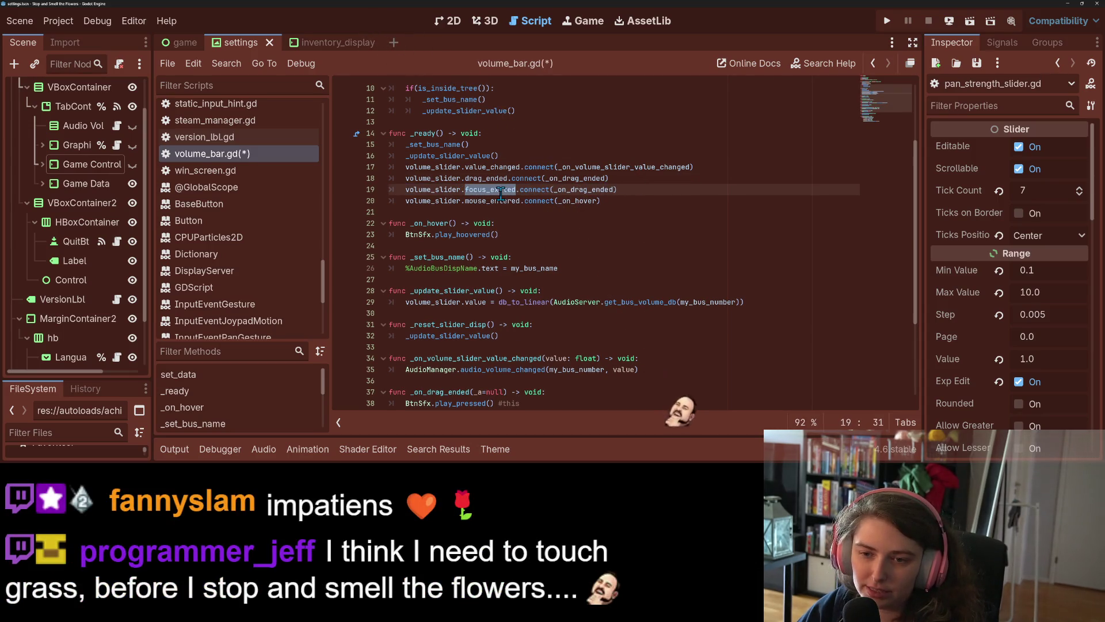
key(End)
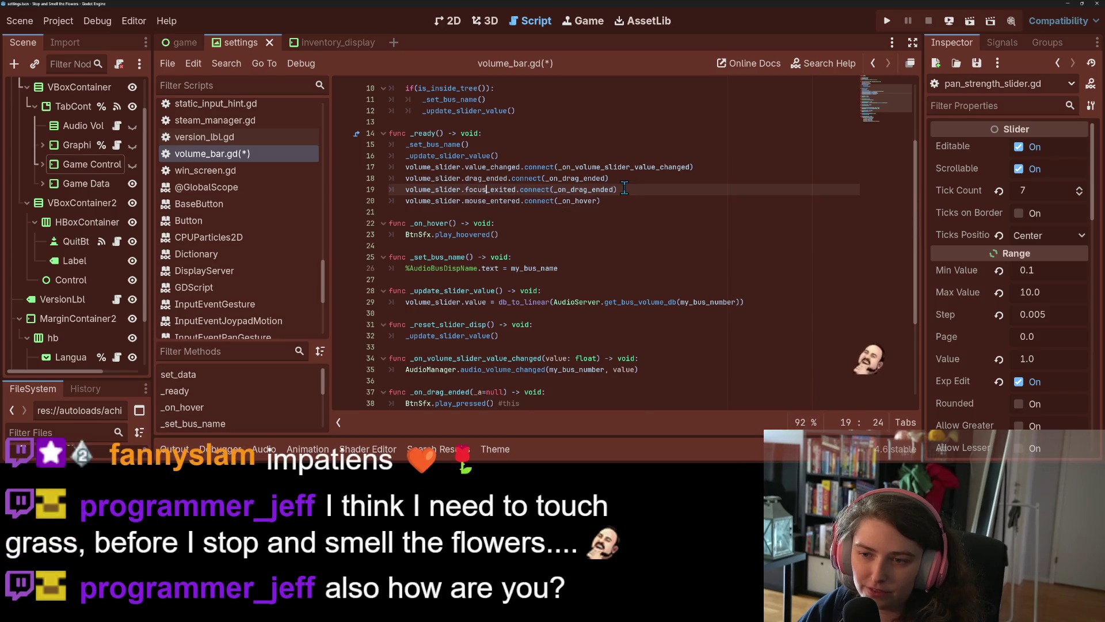
key(Left)
key(Left)
key(Left)
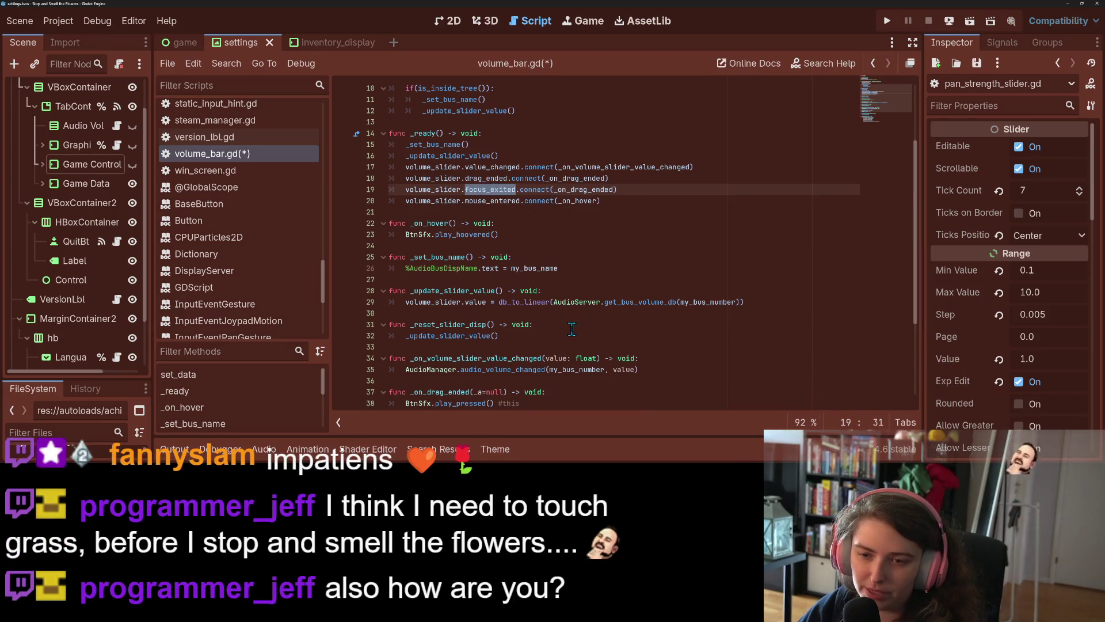
scroll(572, 329, down, 4)
Step: Review the _on_drag_ended handler, leaving it unchanged, and save volume_bar.gd
click(547, 313)
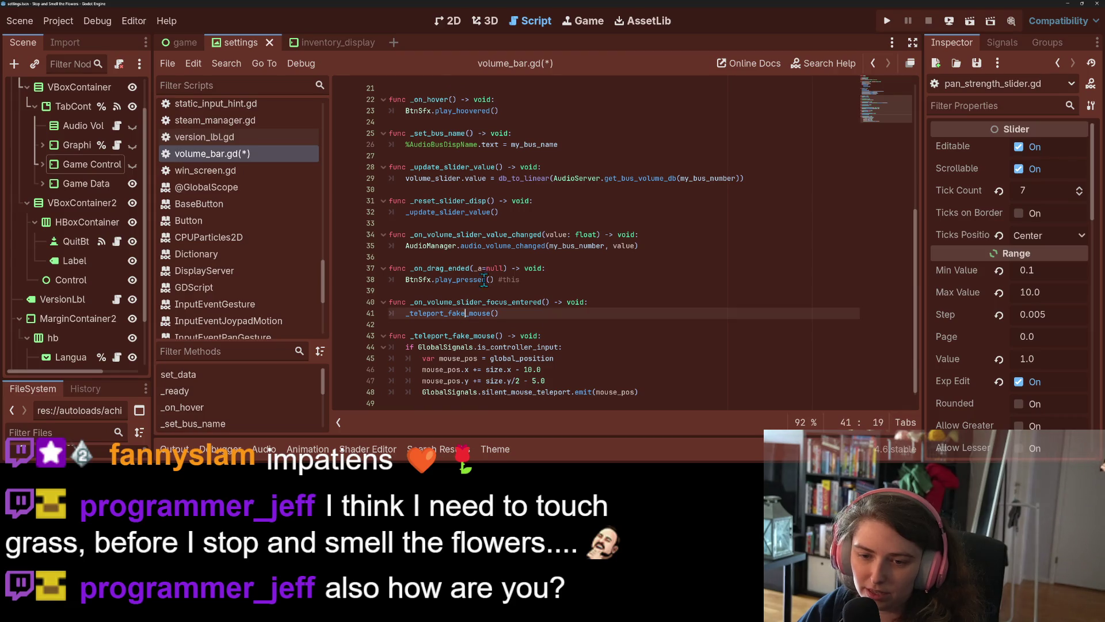
click(598, 268)
key(Return)
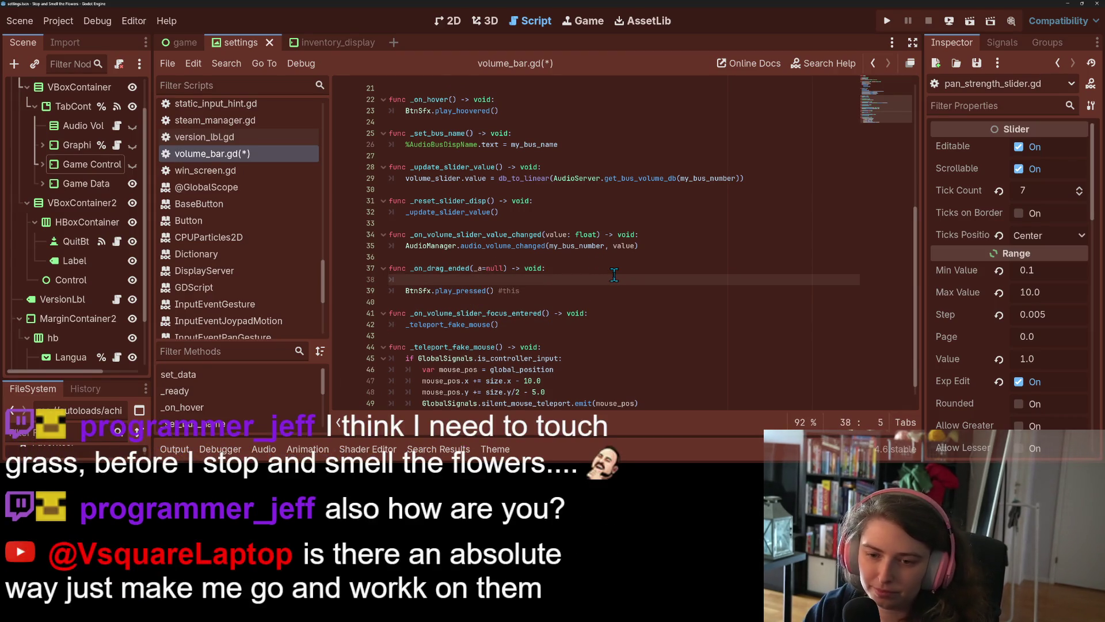
key(BackSpace)
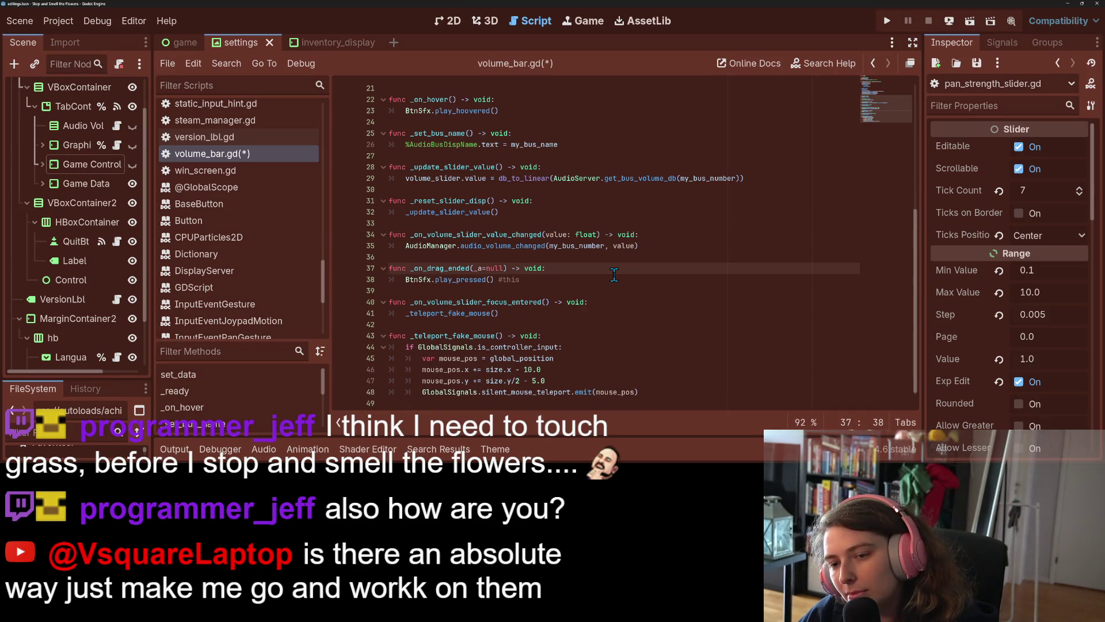
click(486, 268)
scroll(522, 278, up, 1)
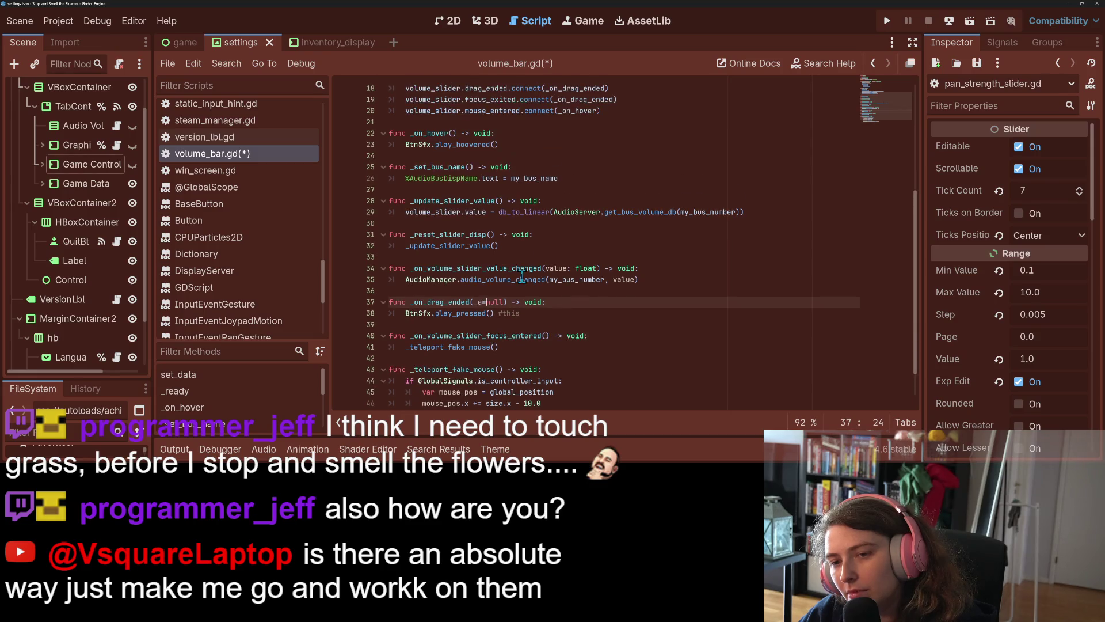
click(474, 303)
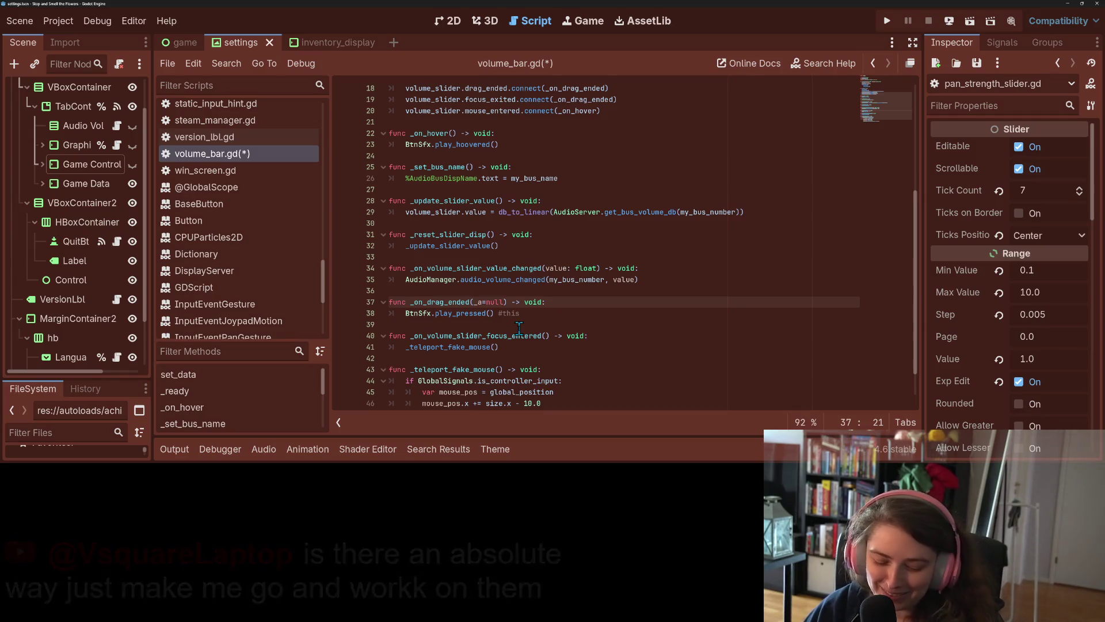
key(ctrl+s)
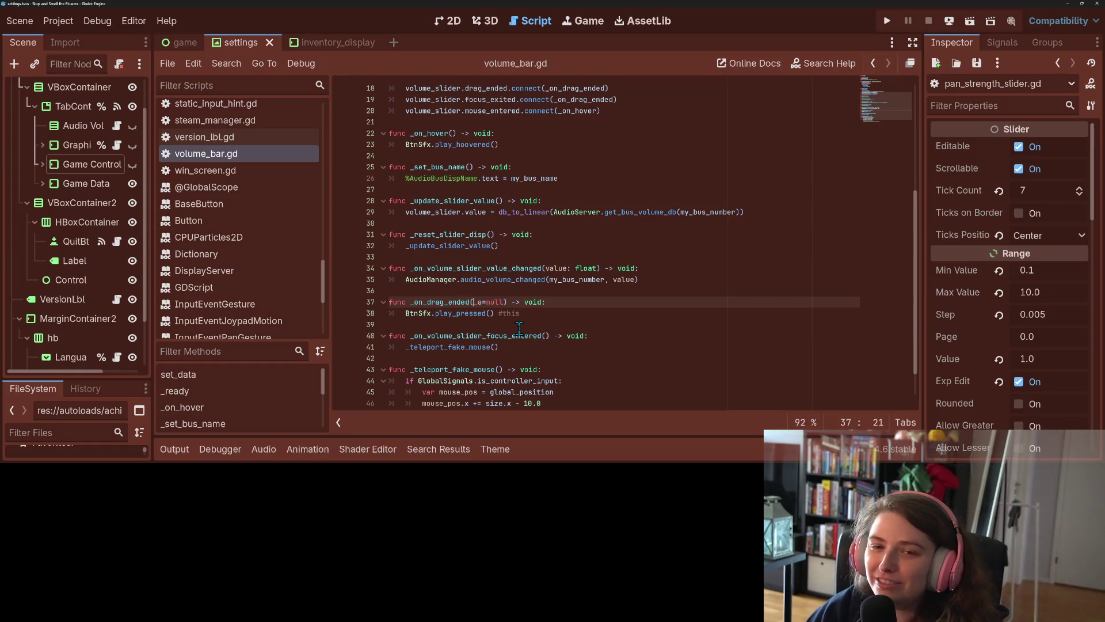
Step: Point line 19's focus_exited connection at _on_focus_exited instead of _on_drag_ended
scroll(521, 392, up, 3)
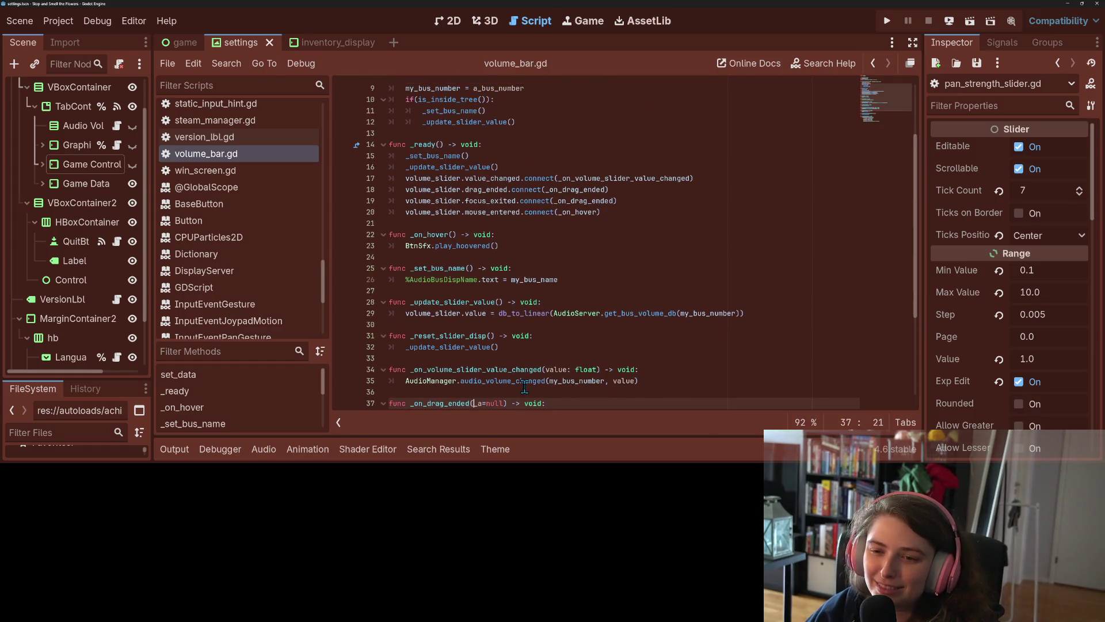
click(643, 178)
click(619, 200)
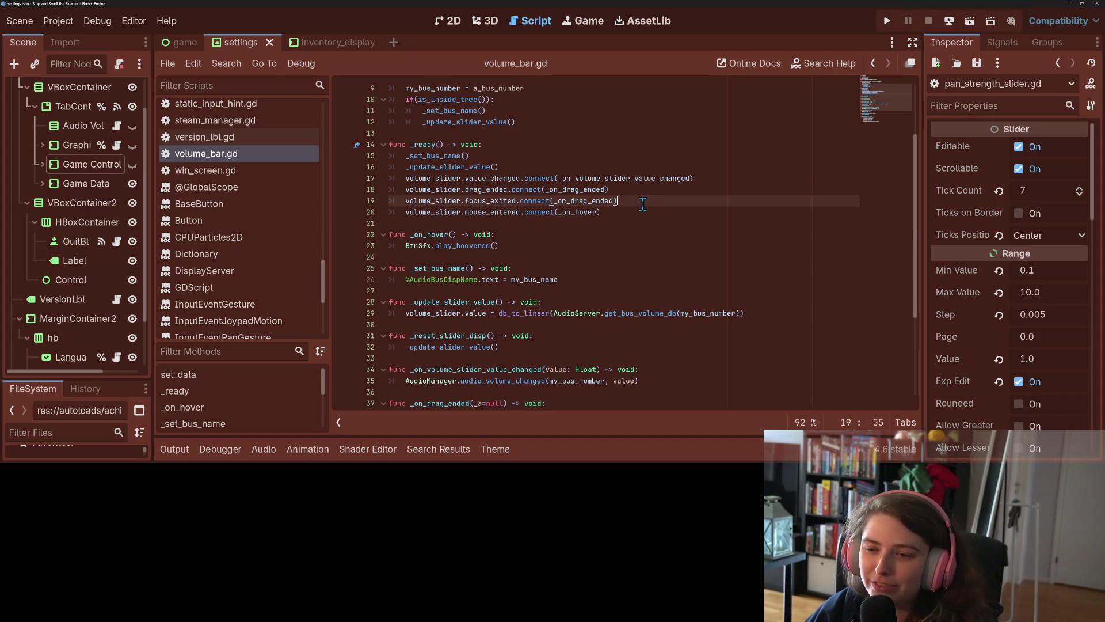
drag(621, 200, 483, 212)
double_click(579, 201)
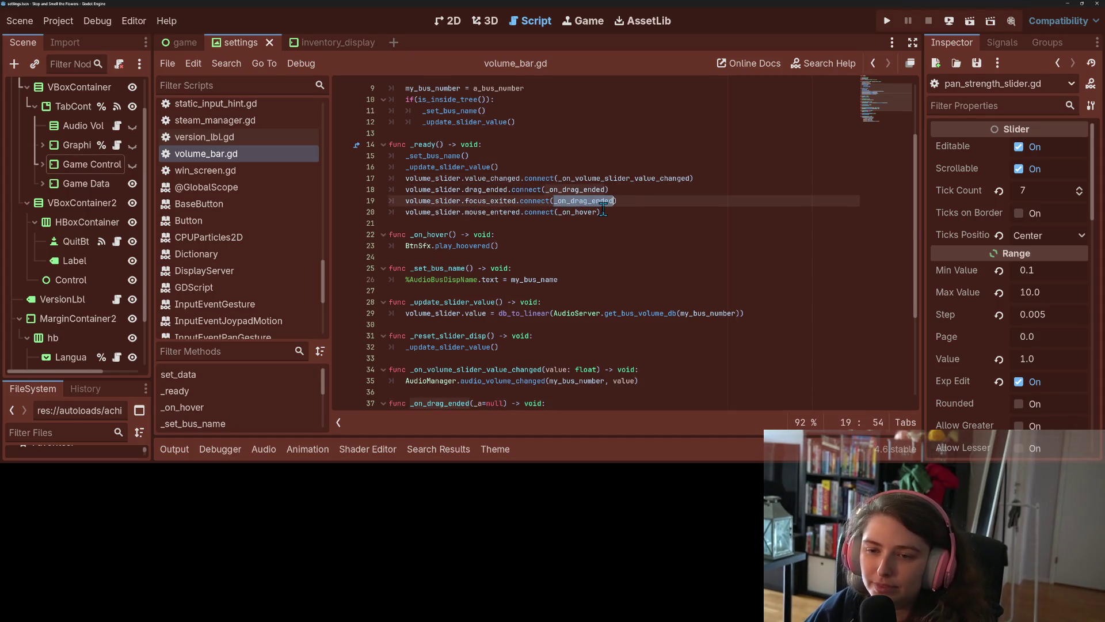
text(_on)
text(_focus)
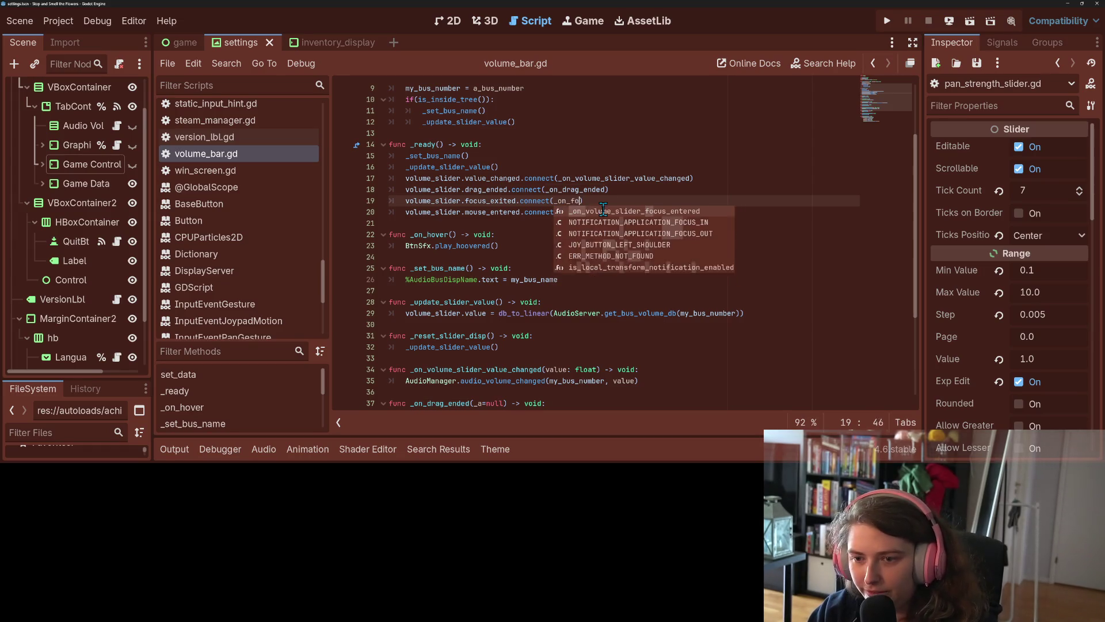
text(_exited)
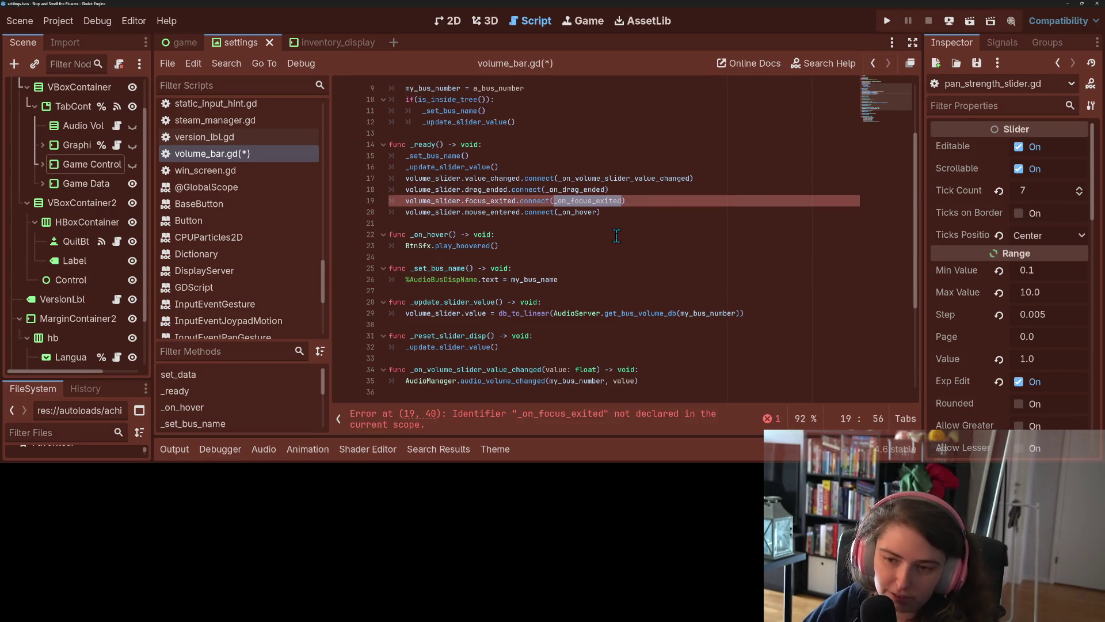
Step: Add a 'func _on_focus_exited() -> void:' header below _on_drag_ended
scroll(576, 256, down, 5)
click(467, 281)
key(Return)
key(Return)
key(Up)
text(func _on_focus_exited())
text( -)
text(> void)
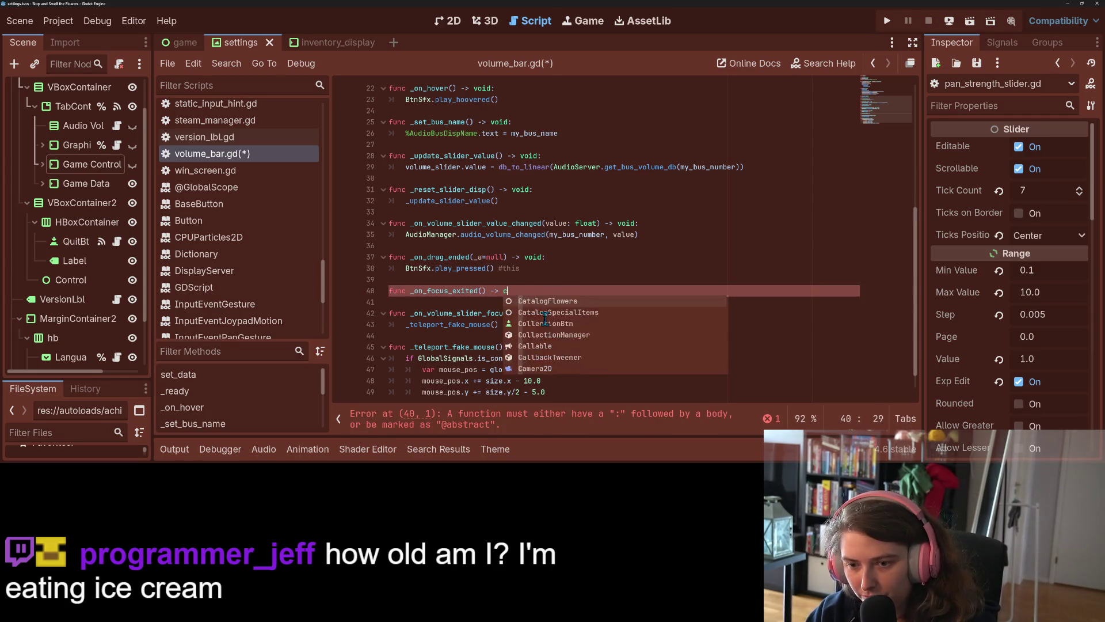
text(:)
key(Return)
Step: Give it an 'if GlobalSignals.is_controller_input:' body calling BtnSfx.play_pressed(), then save
text(if Glo)
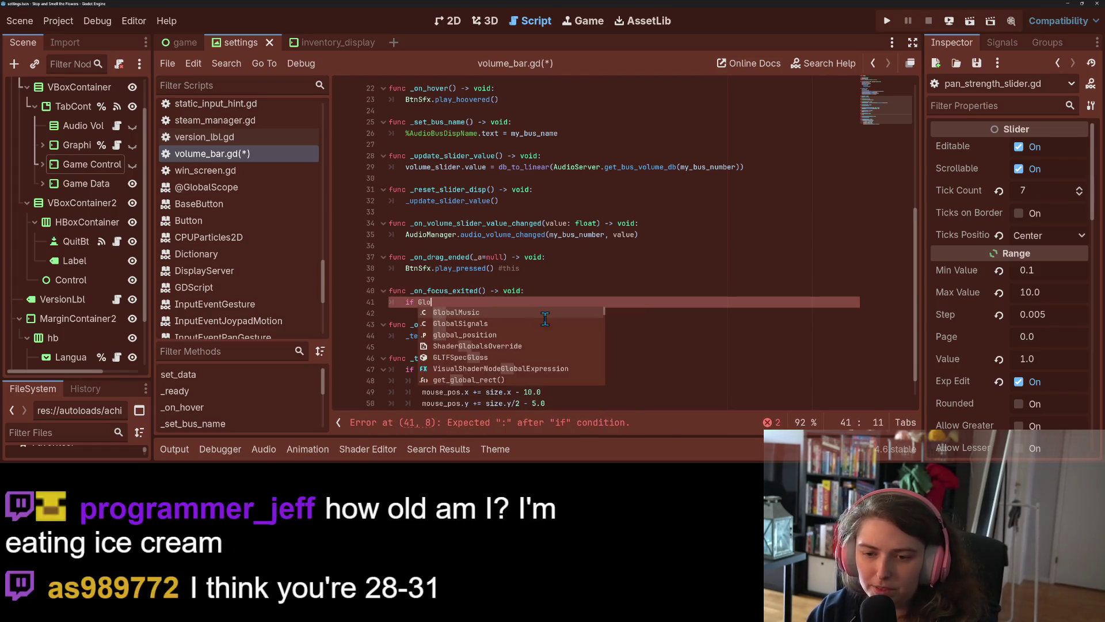
key(Down)
key(Return)
text(.con)
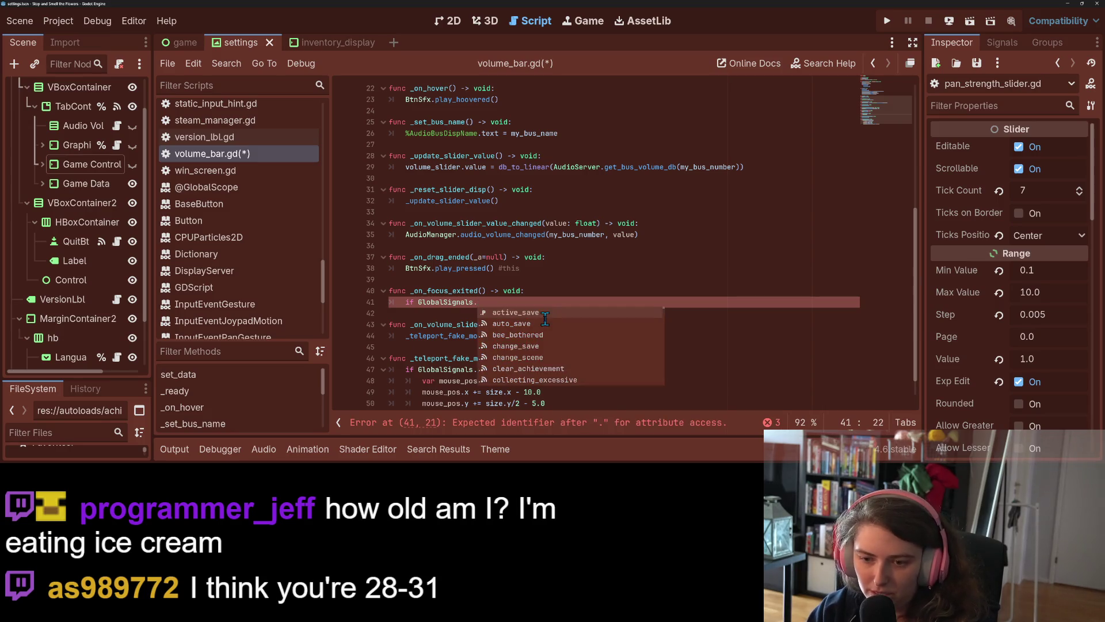
key(BackSpace)
key(BackSpace)
key(BackSpace)
text(i)
key(Return)
text(:)
key(Return)
text(Btn)
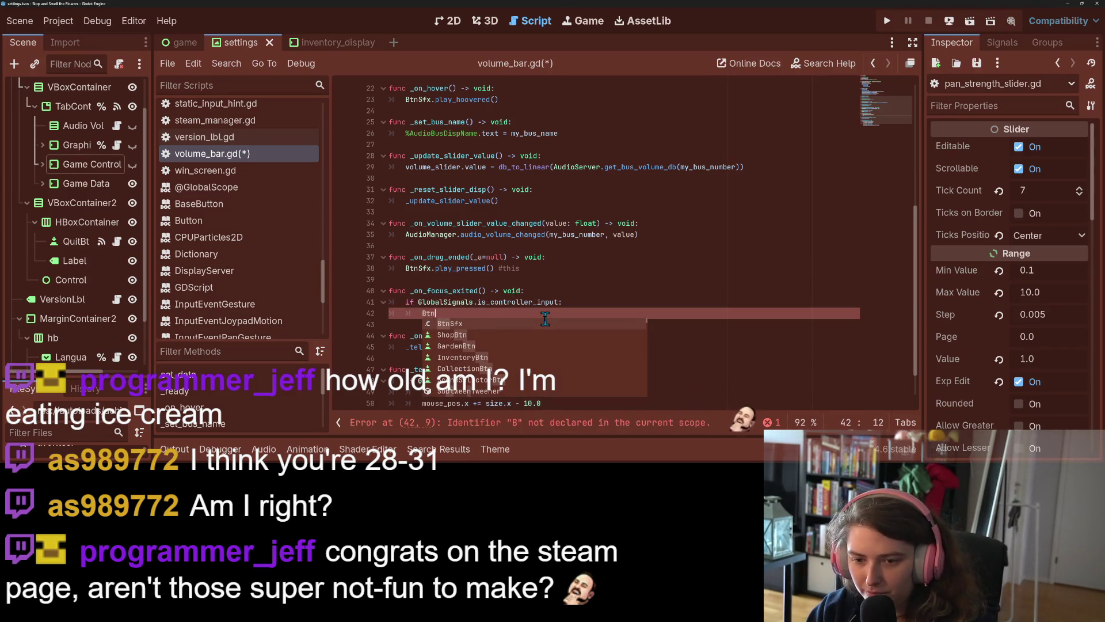
text(Sfx.pla)
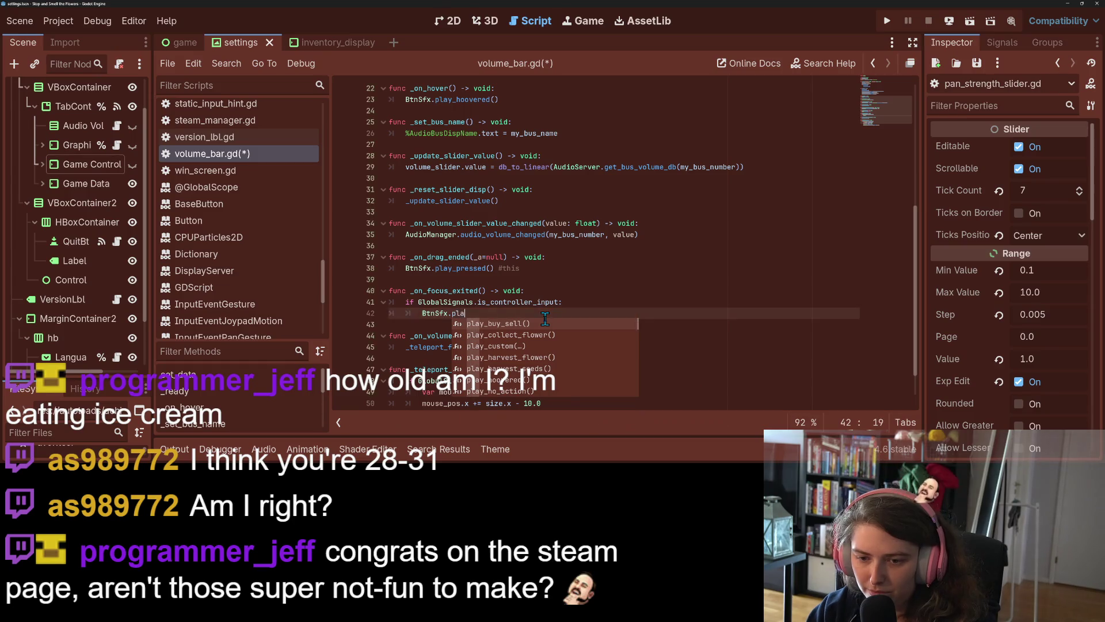
text(y_pre)
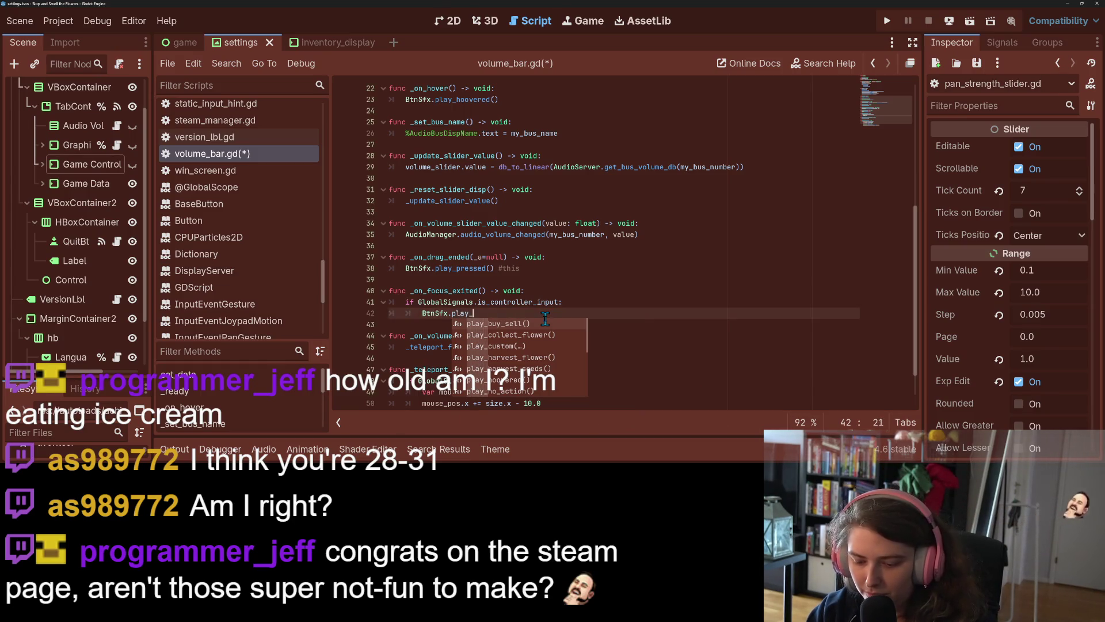
key(Return)
key(ctrl+s)
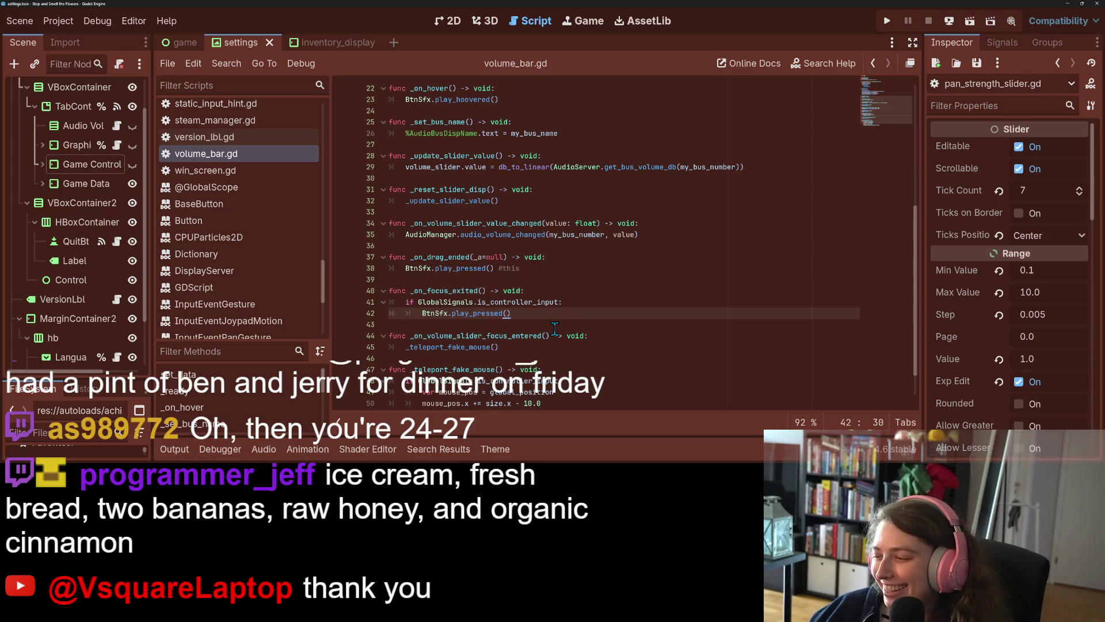
mouse_move(551, 298)
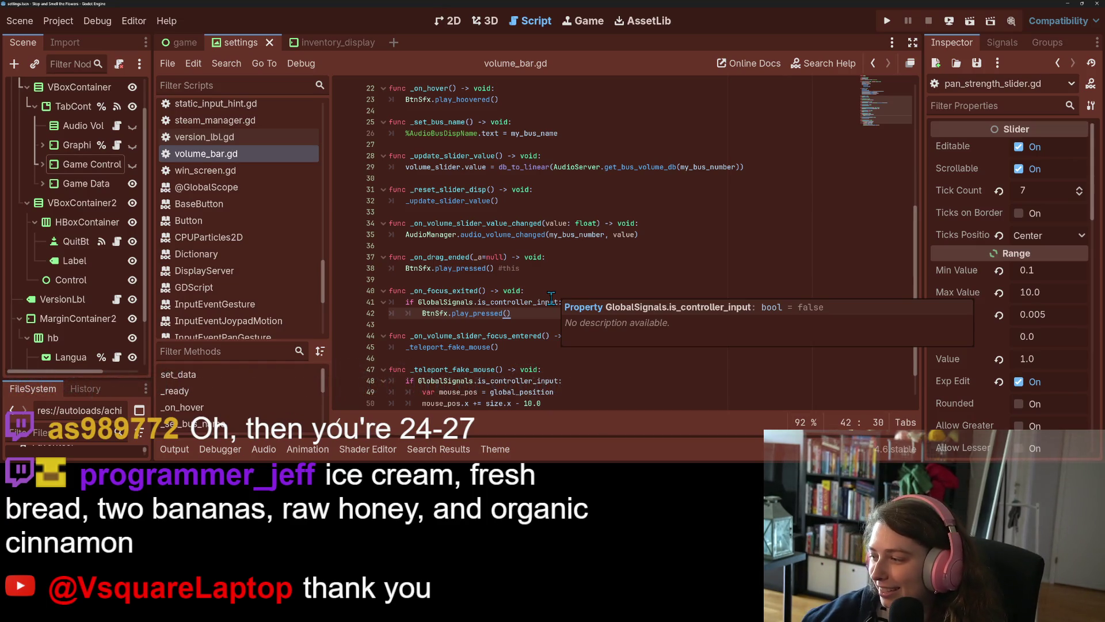
click(518, 240)
click(512, 290)
click(521, 313)
click(887, 21)
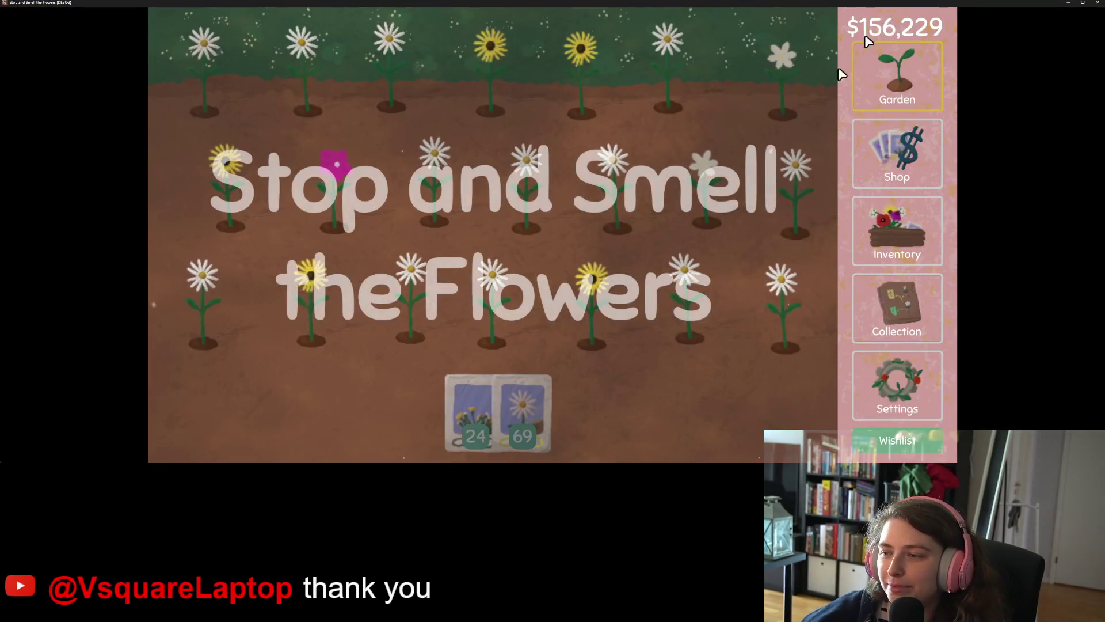
Step: In the game's audio settings, drag the Sound Effects slider to hear its sound, then close the game
click(895, 381)
click(373, 43)
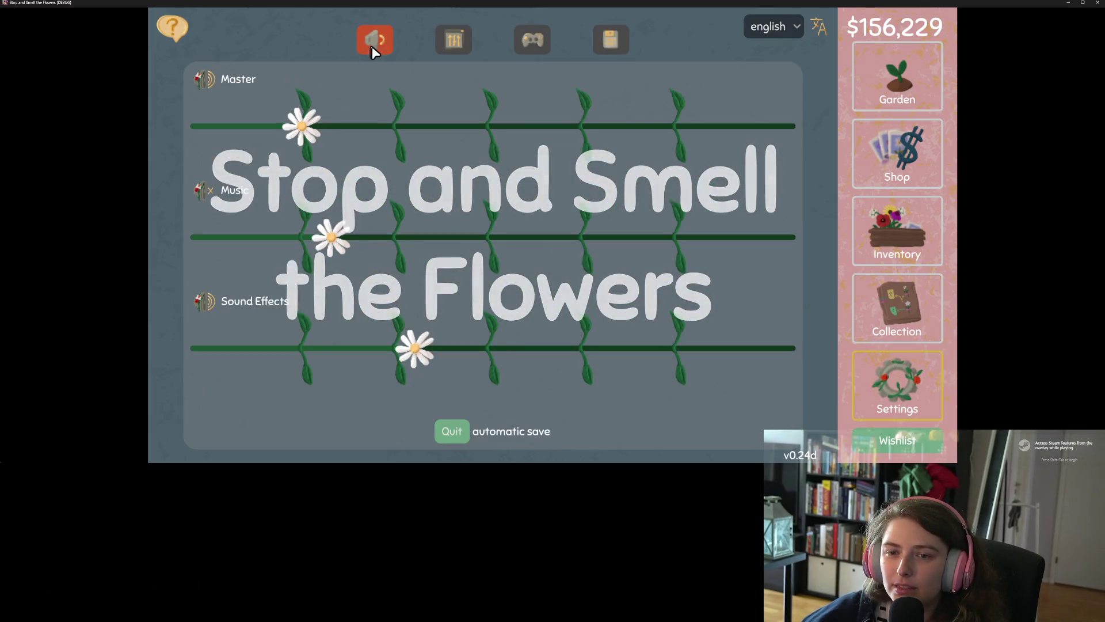
mouse_move(414, 347)
mouse_down()
mouse_move(538, 347)
mouse_move(409, 348)
mouse_up()
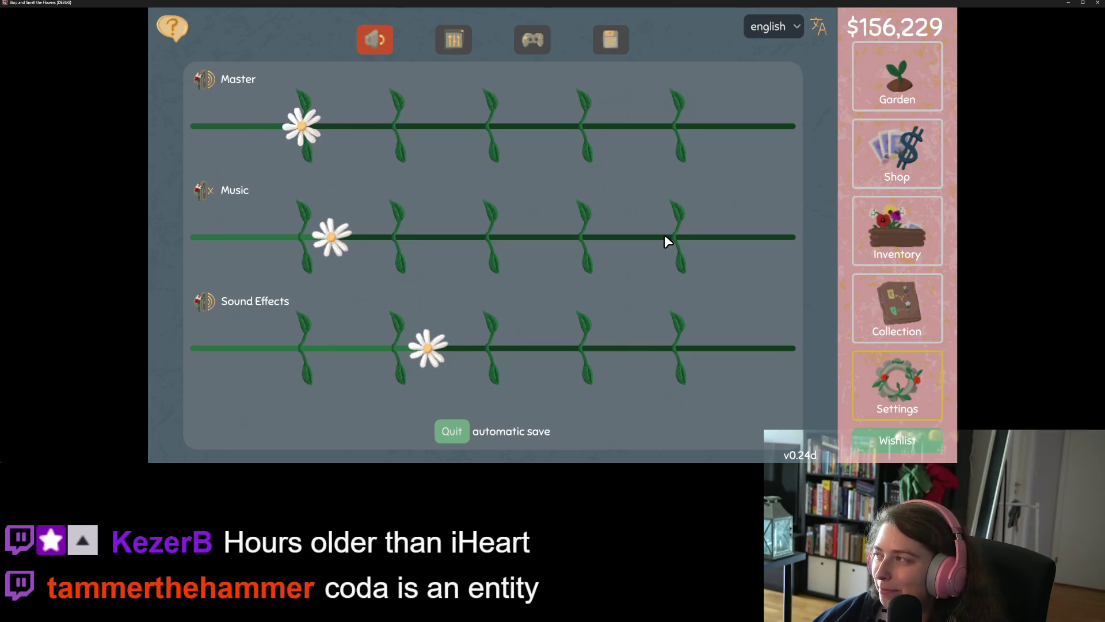
click(1098, 2)
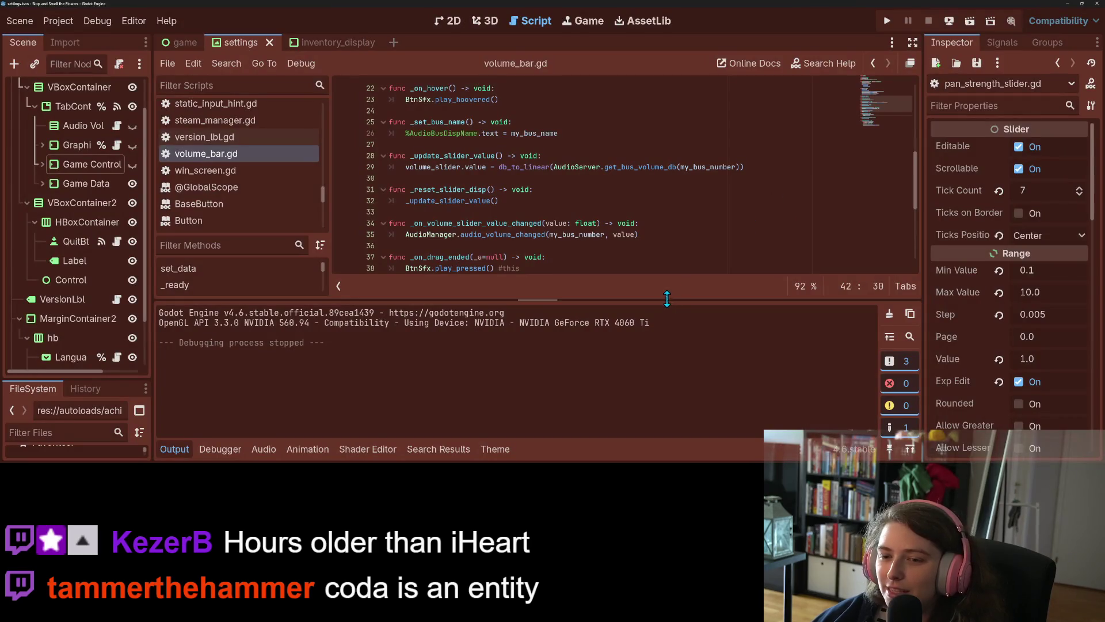
Step: Review the focus and drag handlers and the slider's available signals list
click(174, 449)
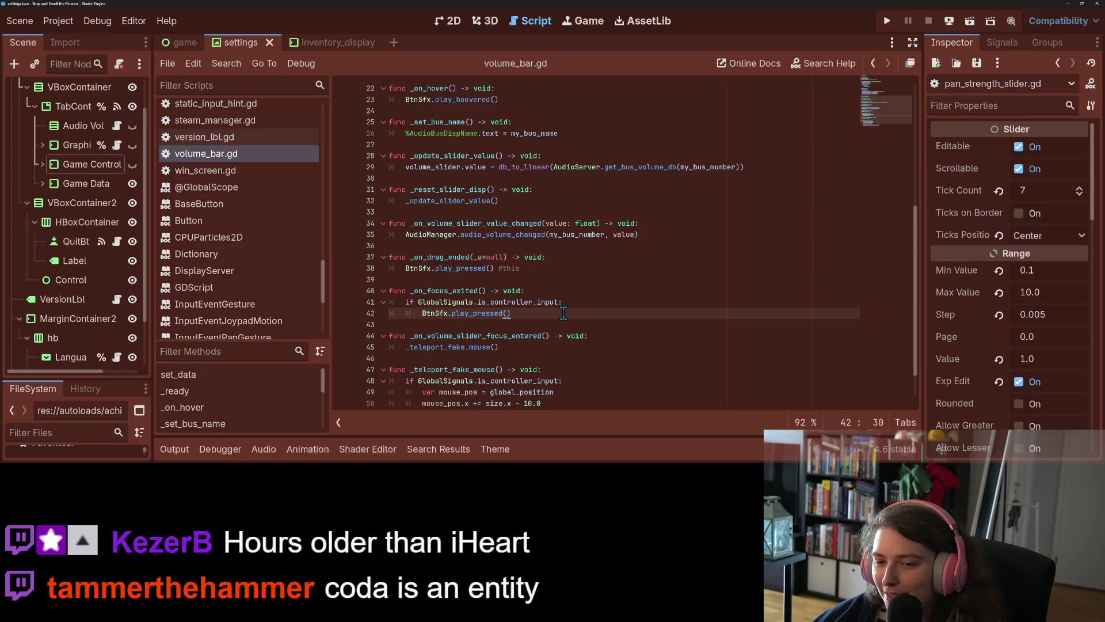
click(491, 312)
click(510, 313)
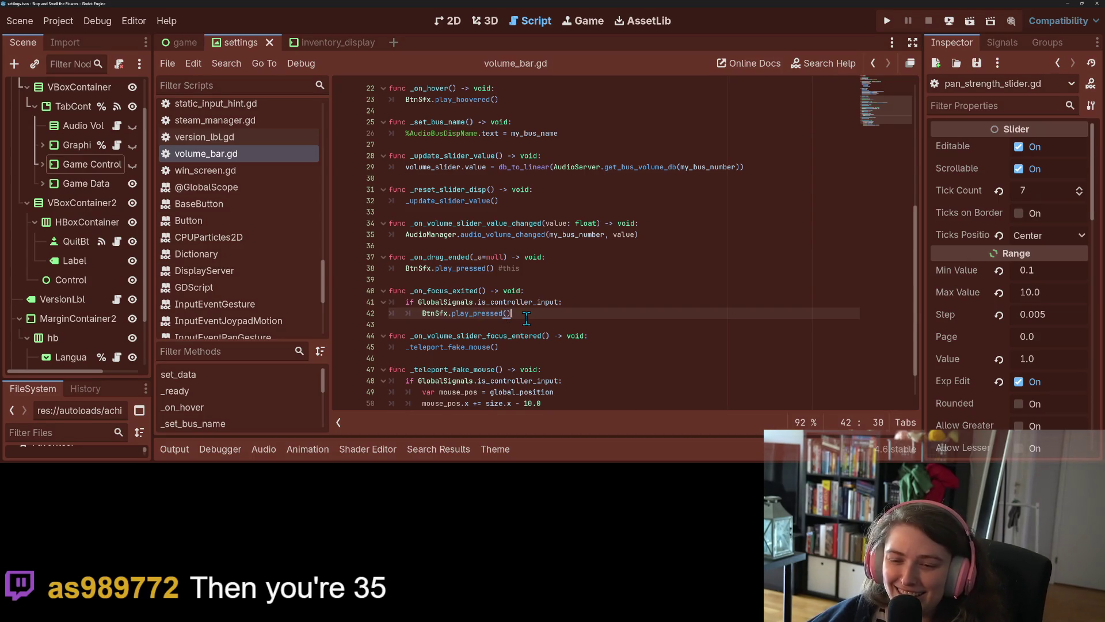
double_click(460, 291)
click(580, 315)
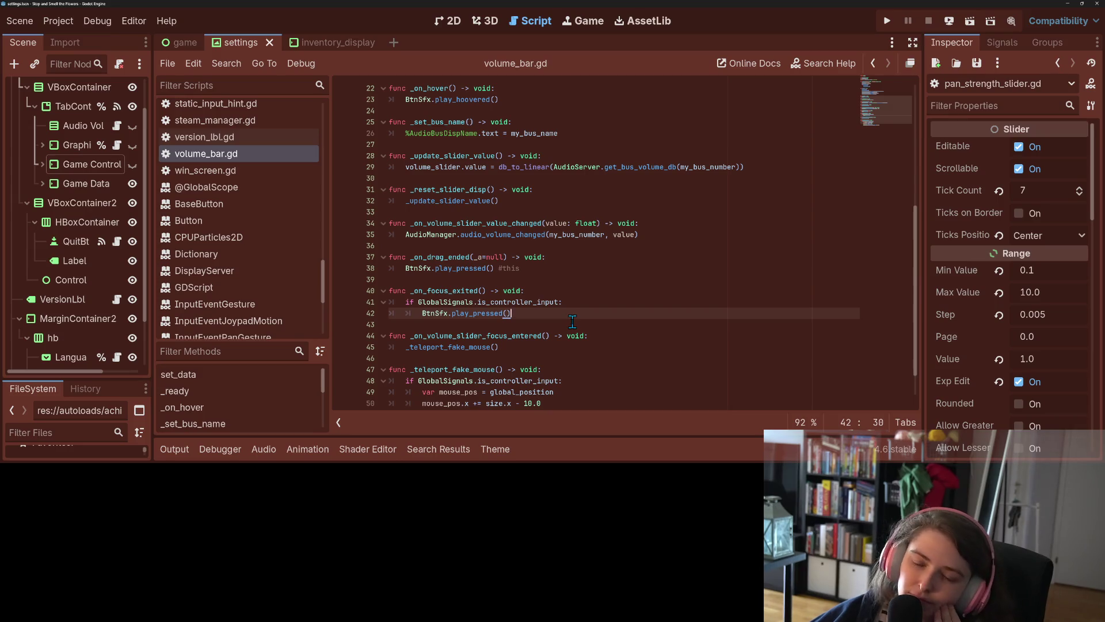
click(448, 257)
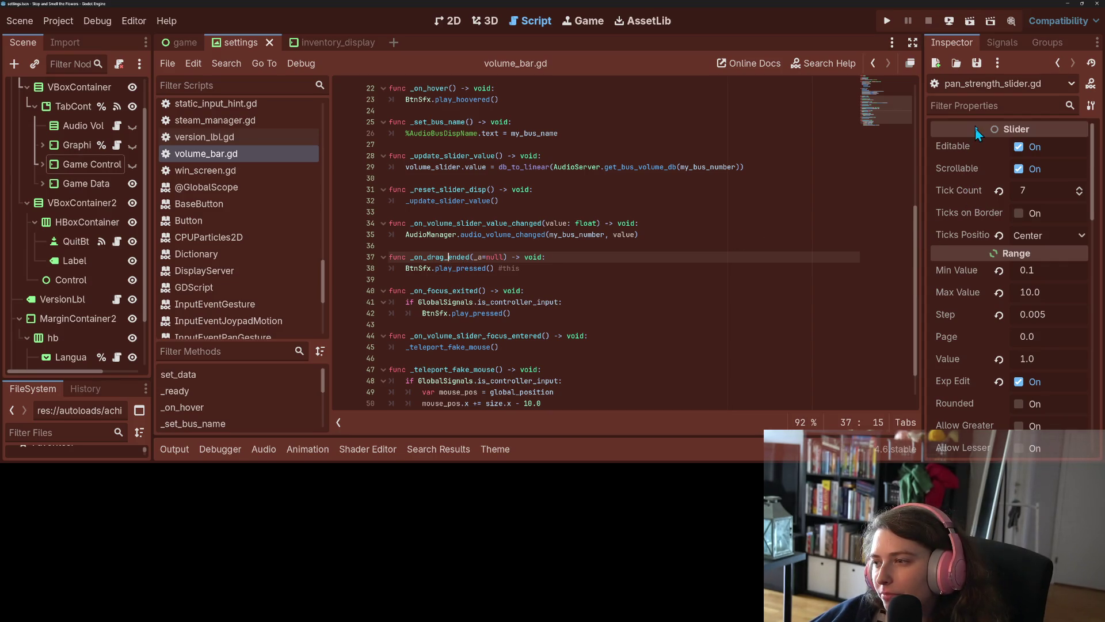
click(999, 46)
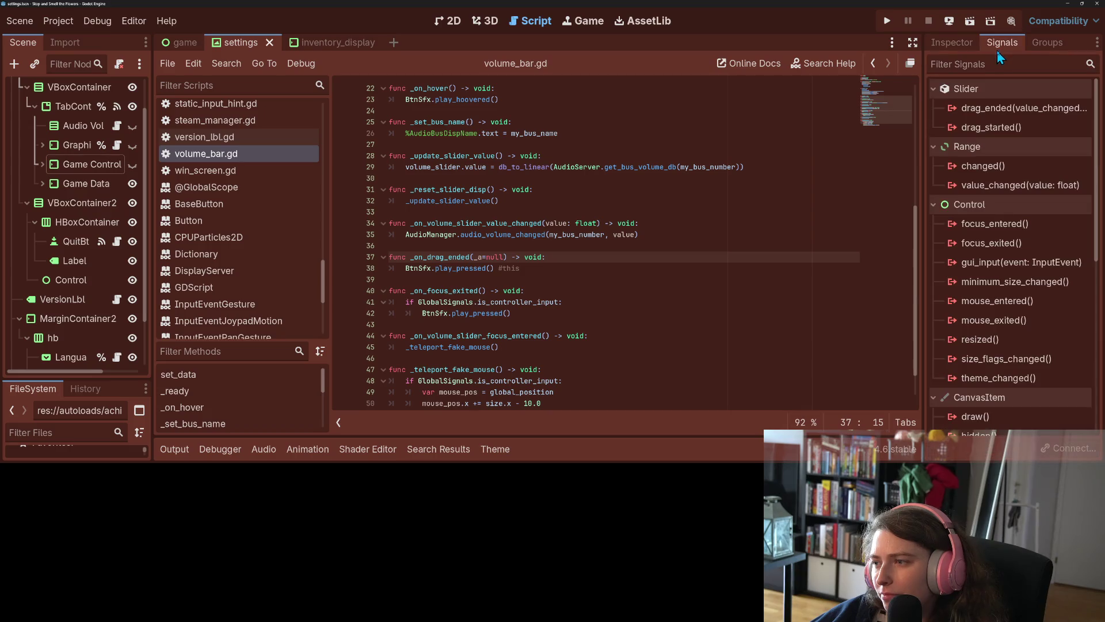
mouse_move(992, 167)
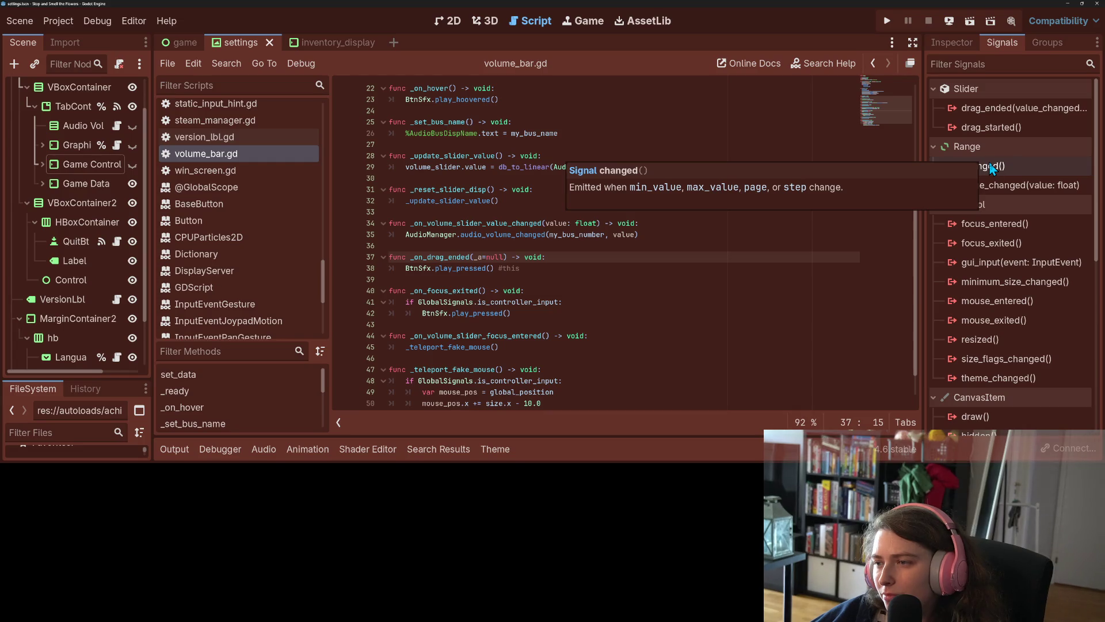
mouse_move(1002, 190)
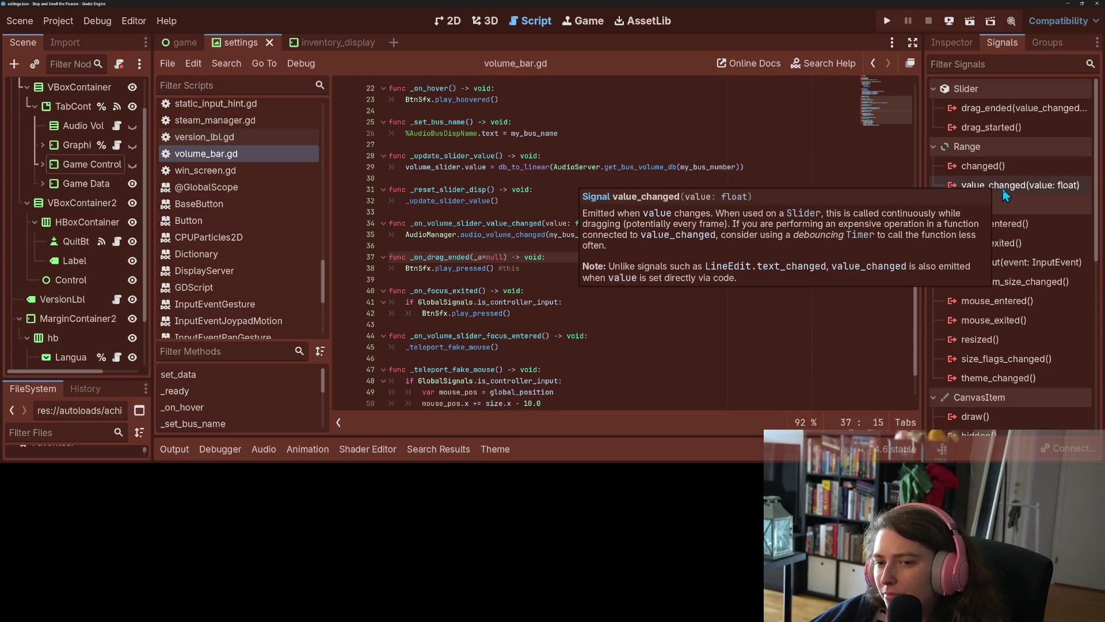
Step: Move the controller-only play_pressed if-block from _on_focus_exited into _on_volume_slider_value_changed
click(477, 291)
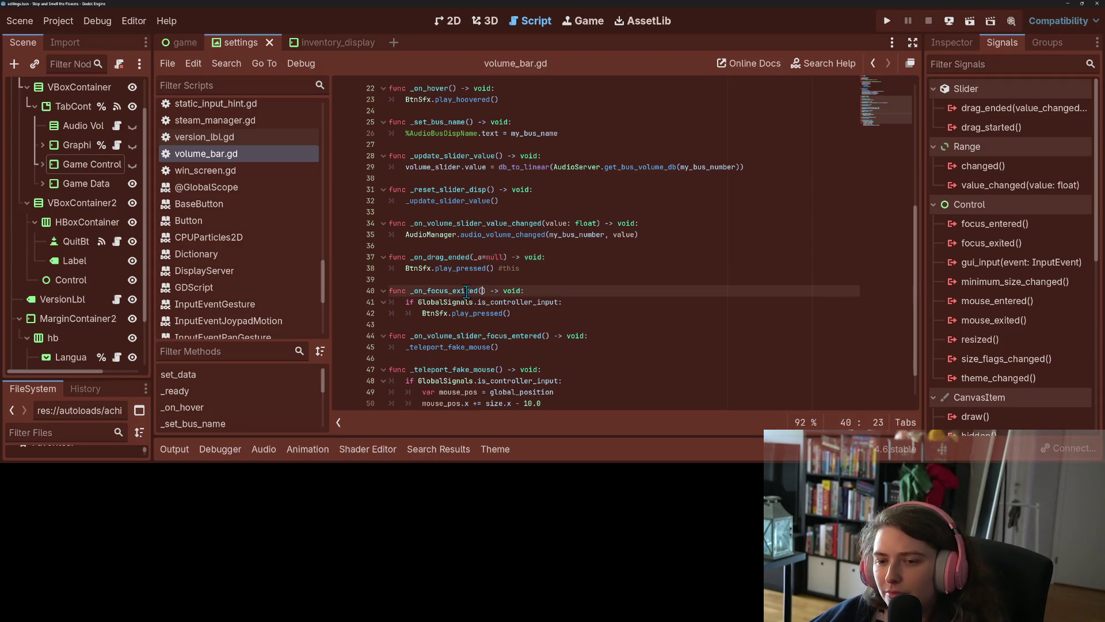
drag(427, 290, 479, 291)
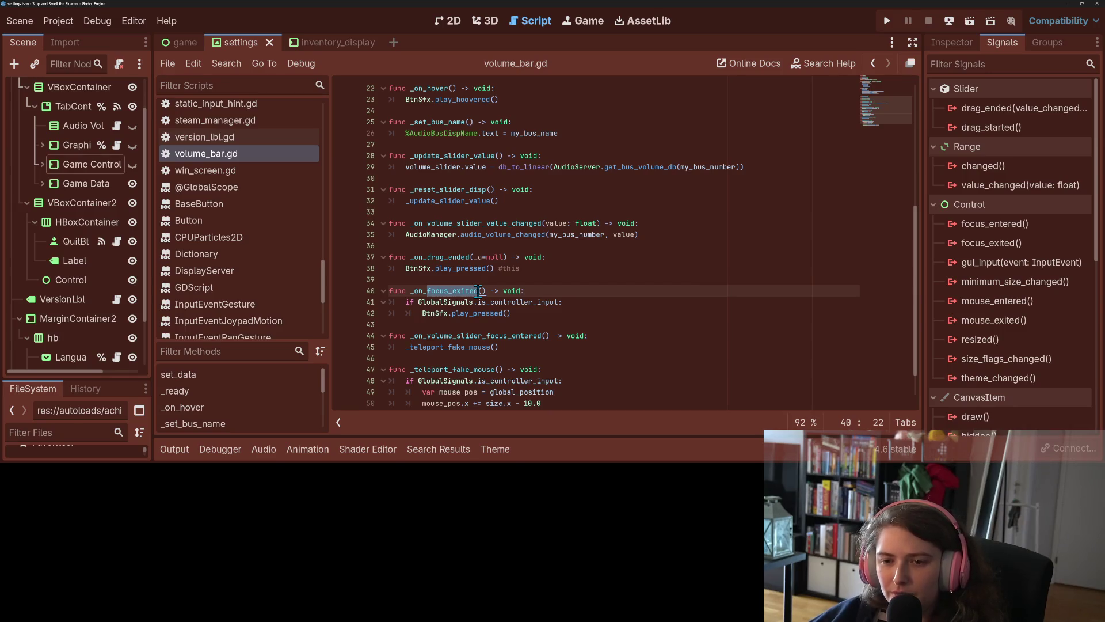
click(479, 291)
mouse_move(406, 302)
mouse_down()
mouse_move(518, 305)
mouse_move(515, 316)
mouse_up()
key(ctrl+c)
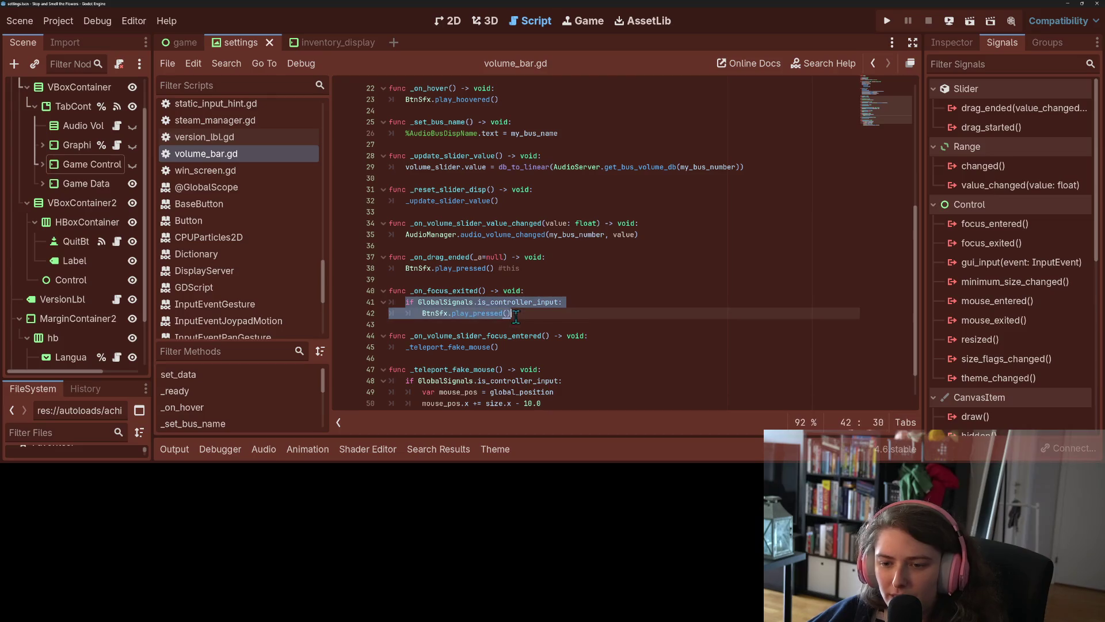
key(BackSpace)
click(667, 236)
key(Return)
key(ctrl+v)
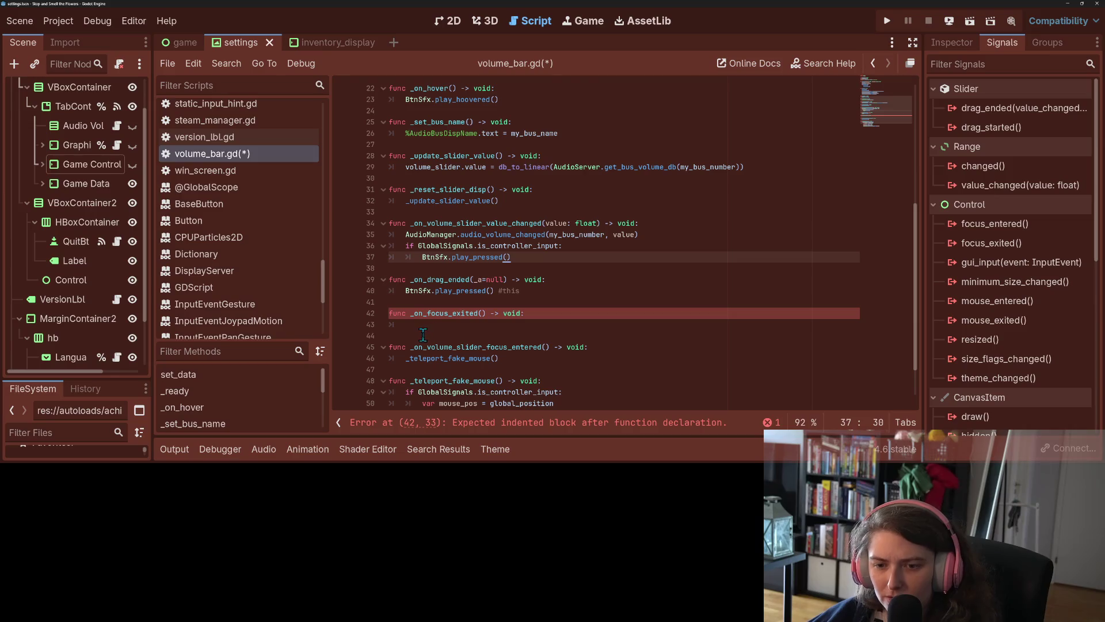
Step: Delete the empty _on_focus_exited function and its focus_exited connection, save, and rerun the game
drag(424, 334, 391, 311)
key(BackSpace)
key(BackSpace)
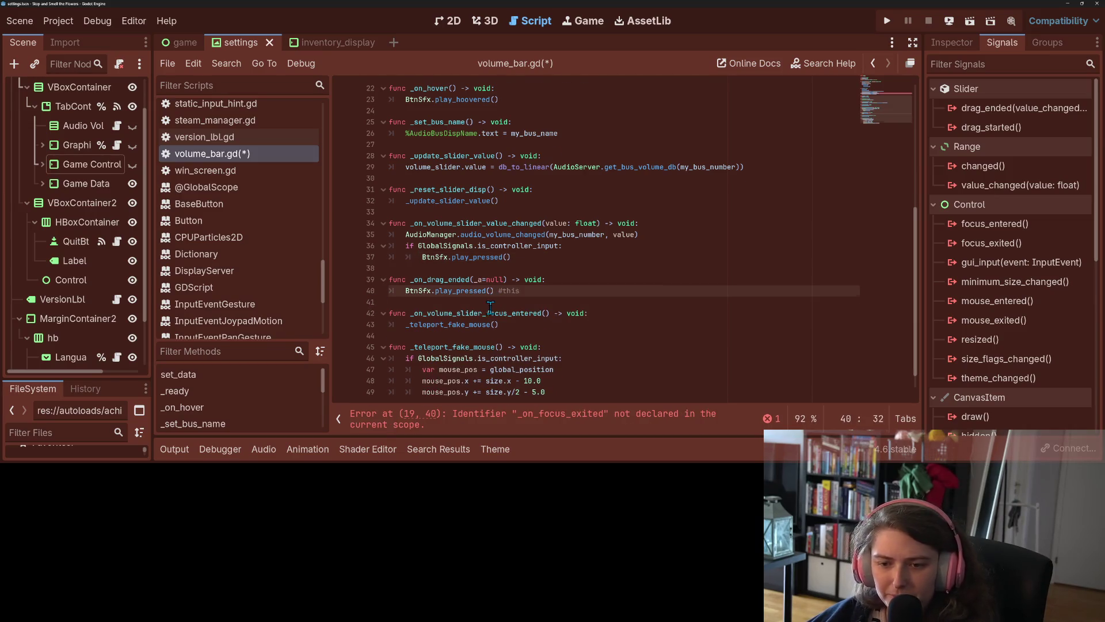
scroll(490, 309, up, 4)
drag(633, 193, 641, 183)
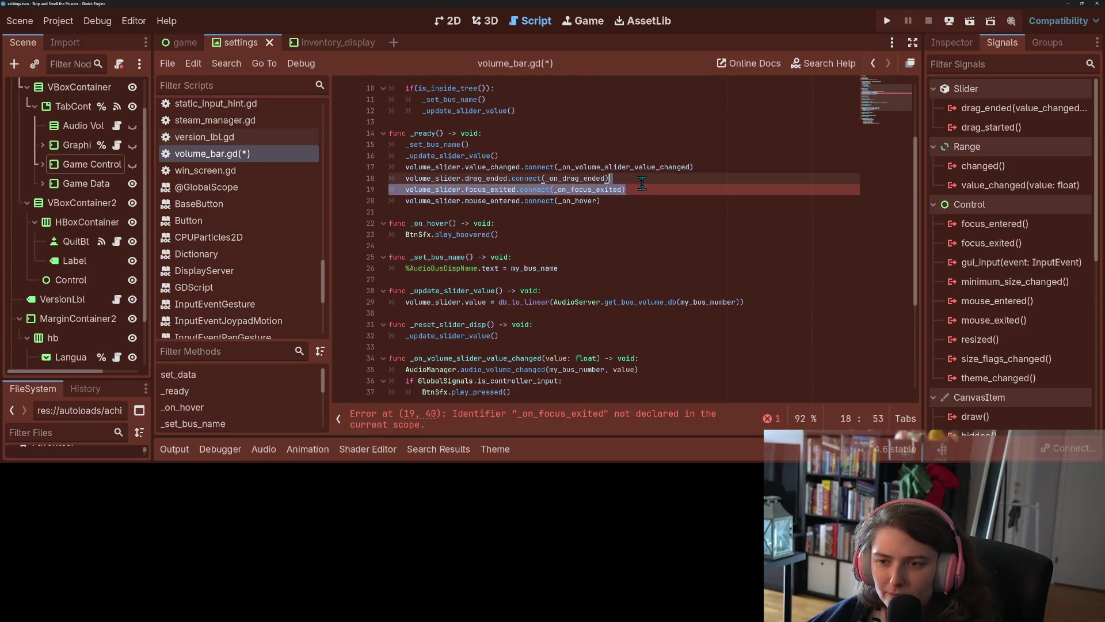
key(BackSpace)
key(ctrl+s)
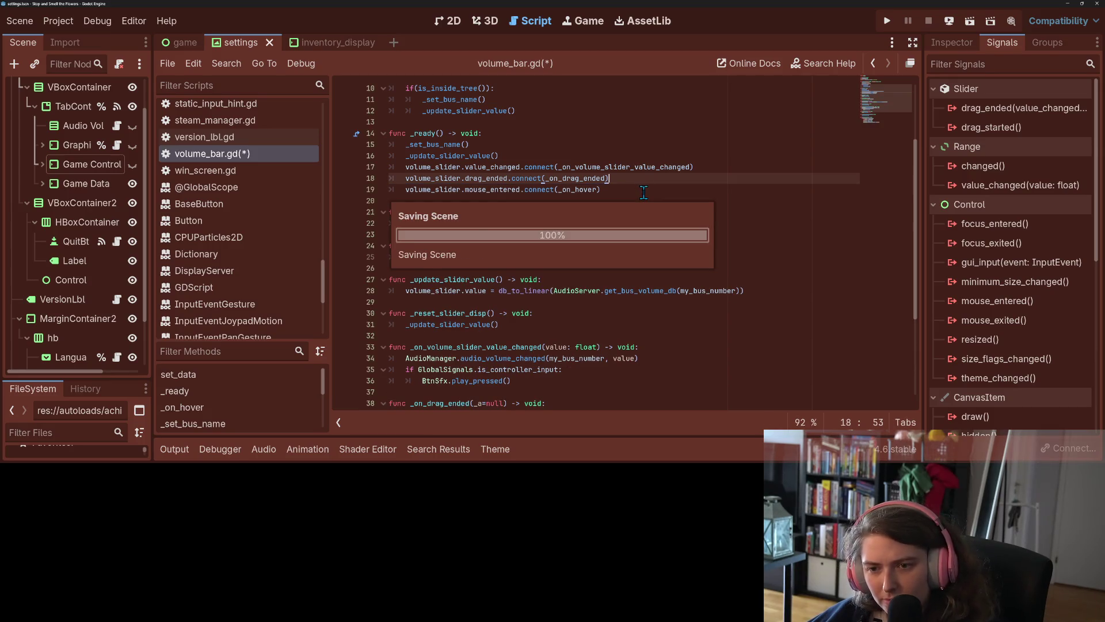
click(889, 22)
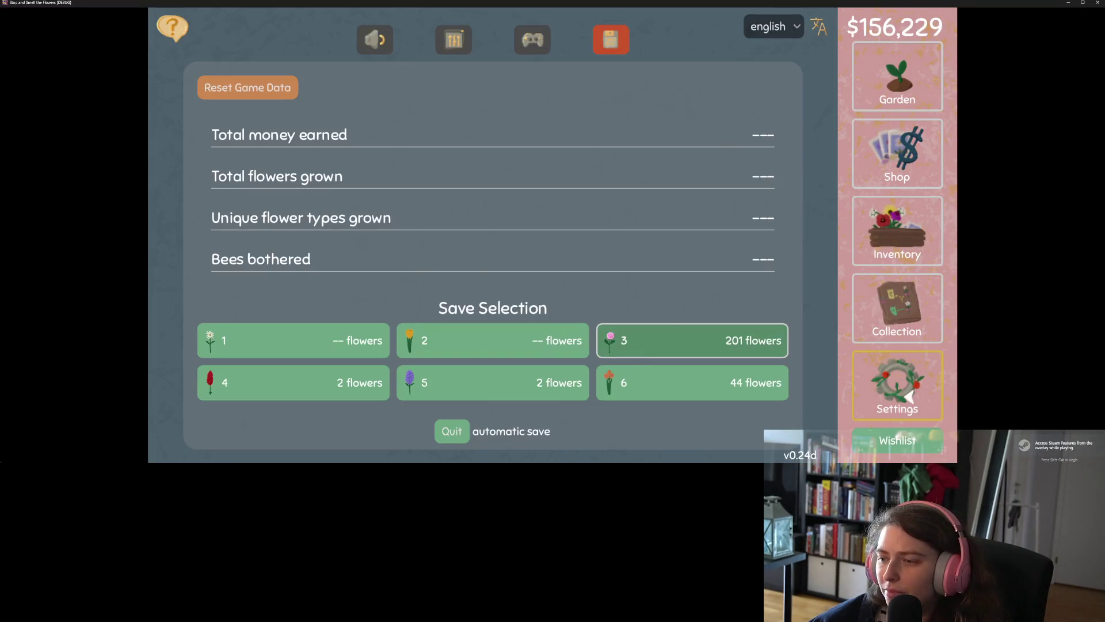
Step: Open the game's sound settings and nudge the Master volume up with the arrow keys
click(909, 397)
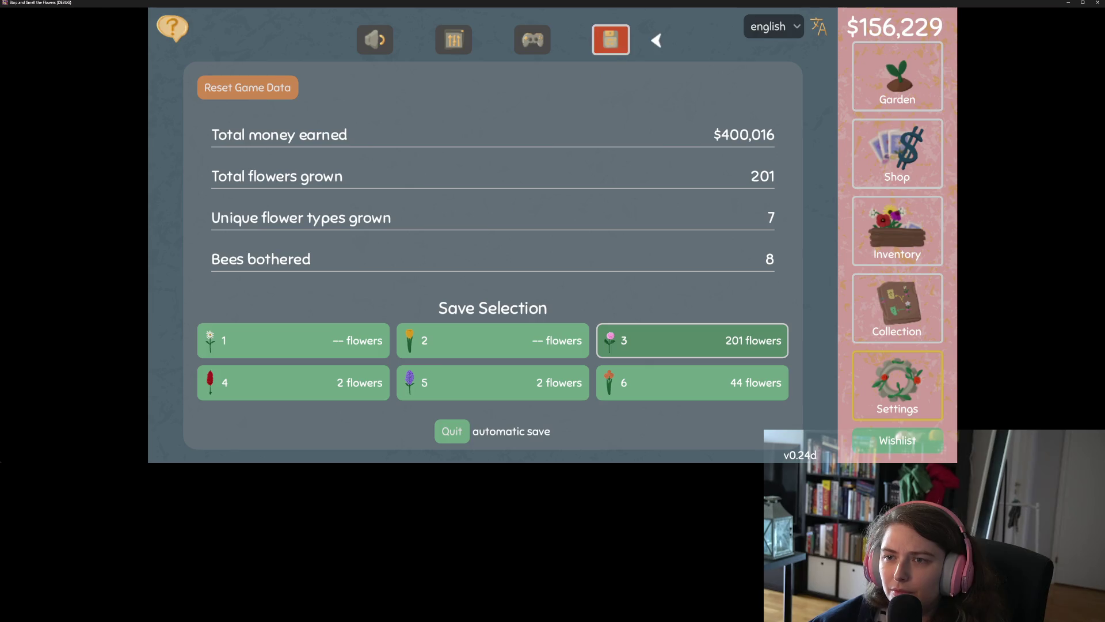
key(Left)
key(Left)
key(Left)
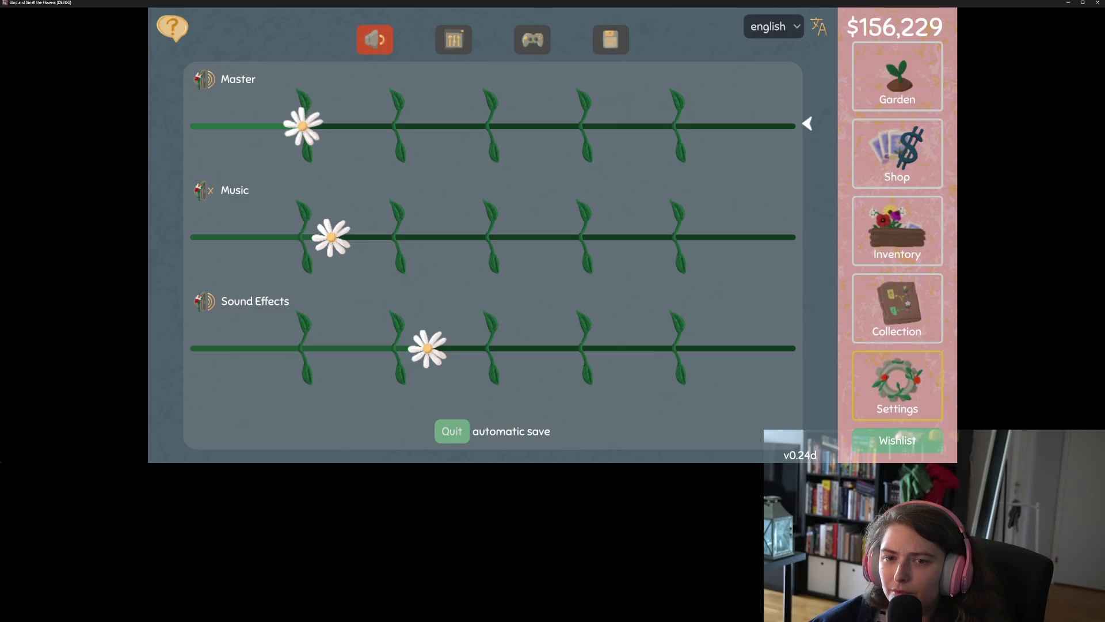
key(Right)
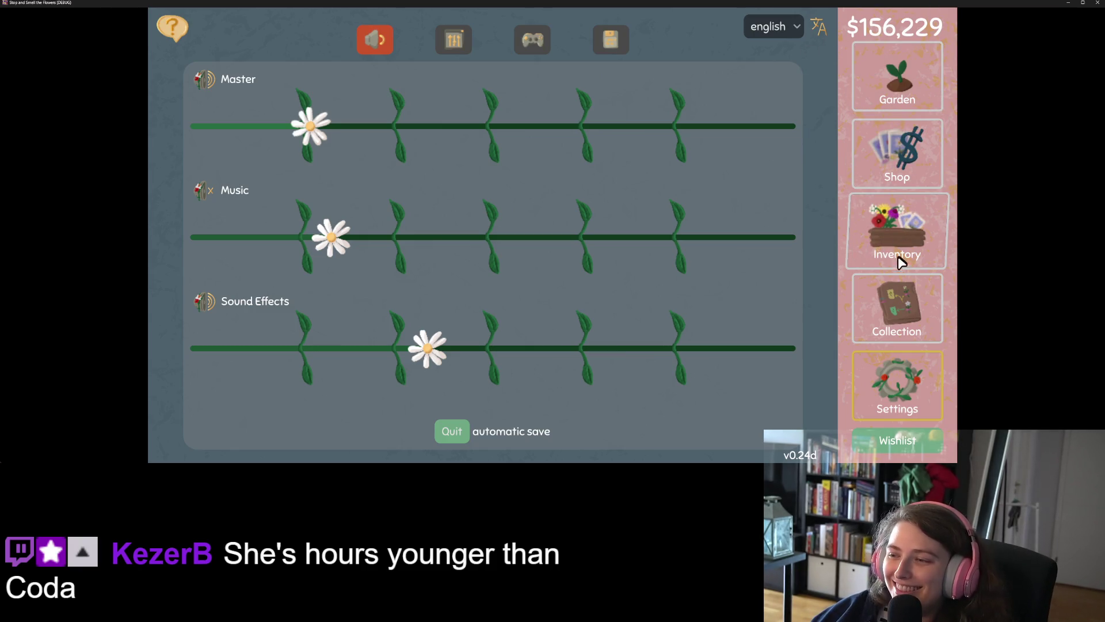
Step: Browse the flower collection and achievements list, then close the game with Alt+F4
click(897, 311)
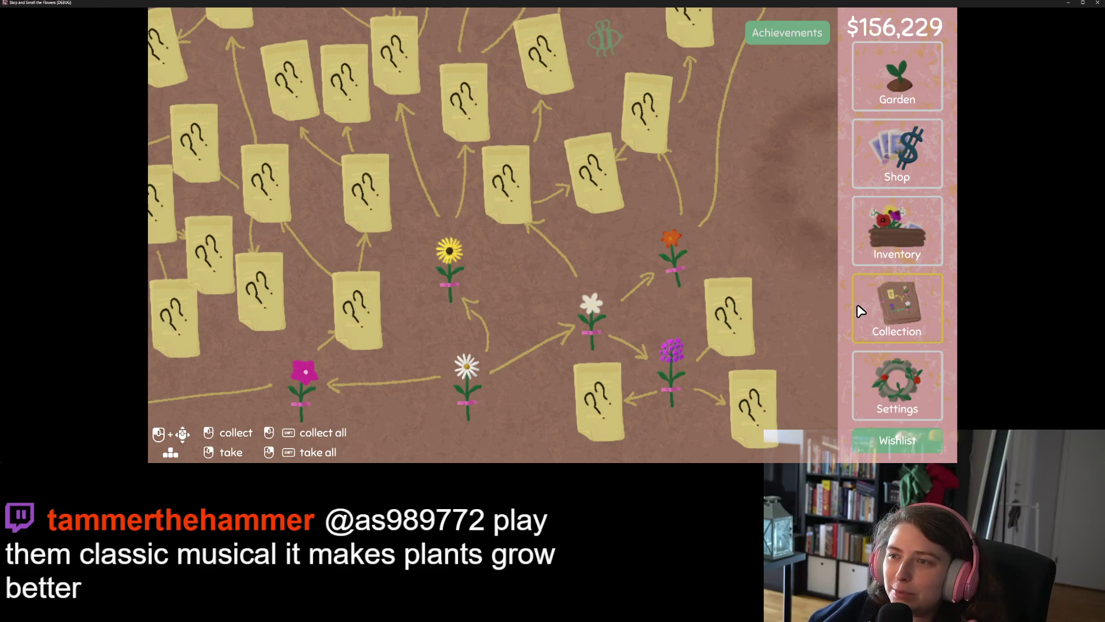
click(814, 33)
scroll(562, 305, down, 7)
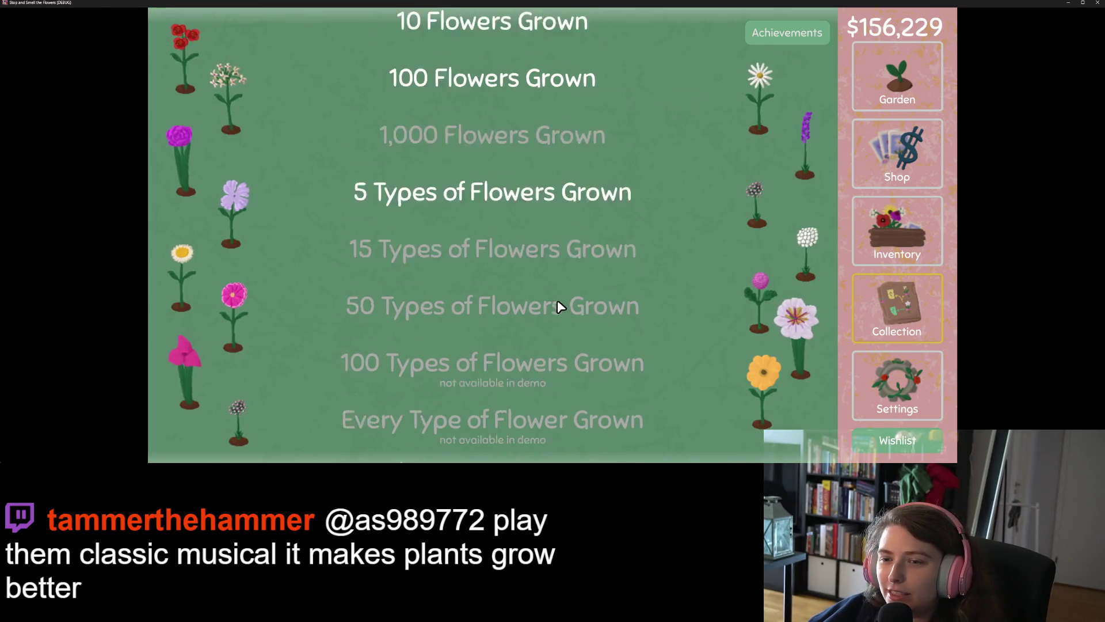
scroll(570, 303, down, 4)
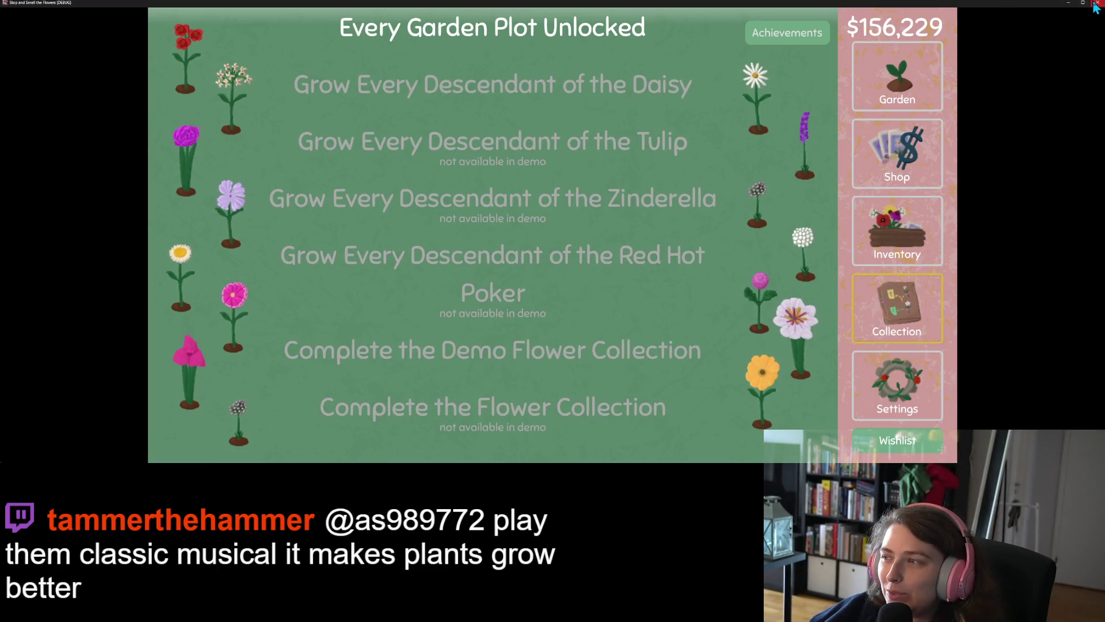
key(alt+F4)
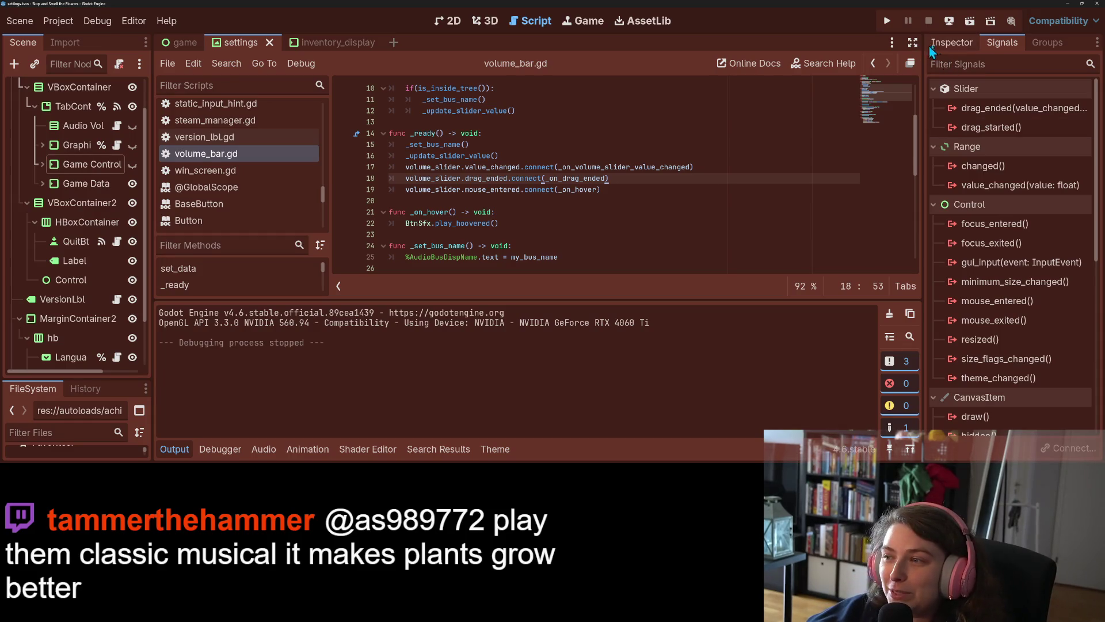
Step: Delete the #this comment from line 39's play_pressed call, then switch to GitHub Desktop
click(951, 43)
click(175, 448)
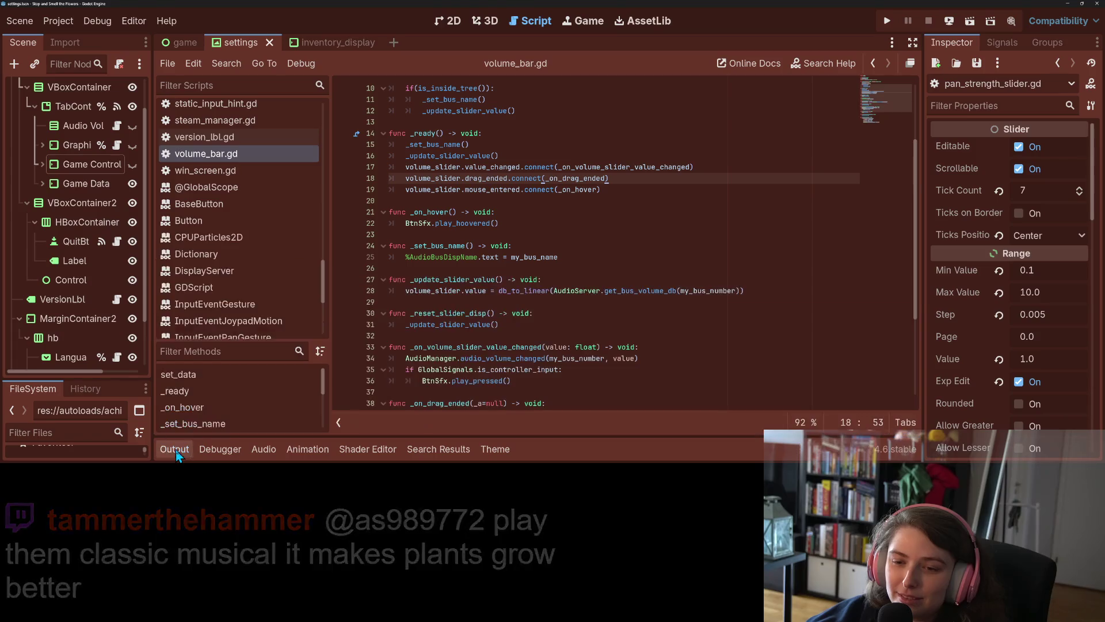
scroll(582, 297, down, 4)
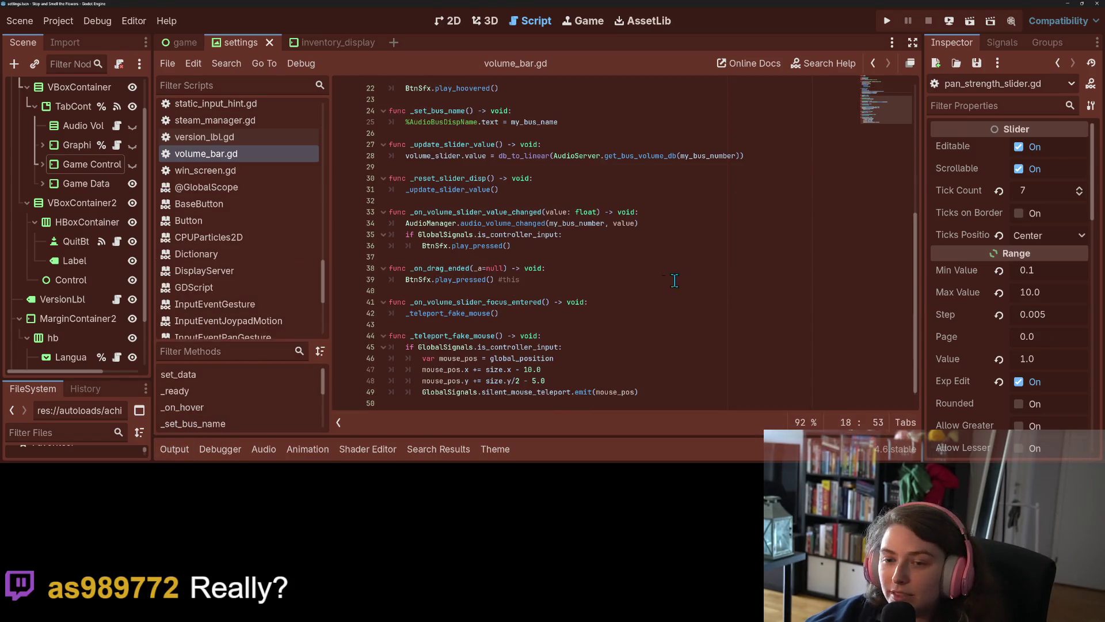
double_click(514, 279)
key(BackSpace)
key(BackSpace)
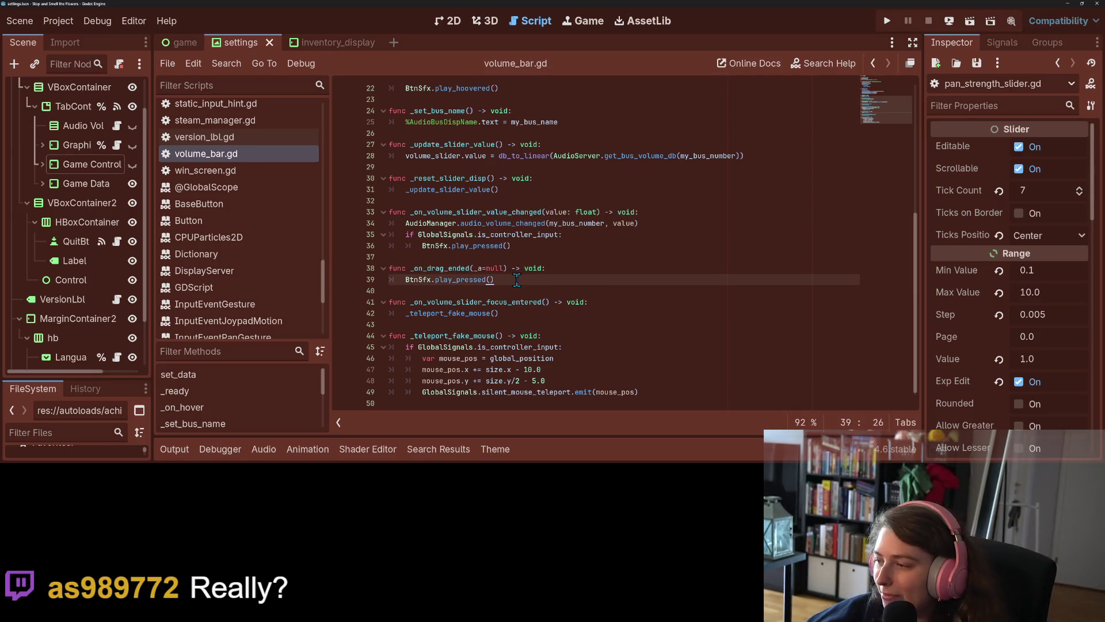
key(alt+Tab)
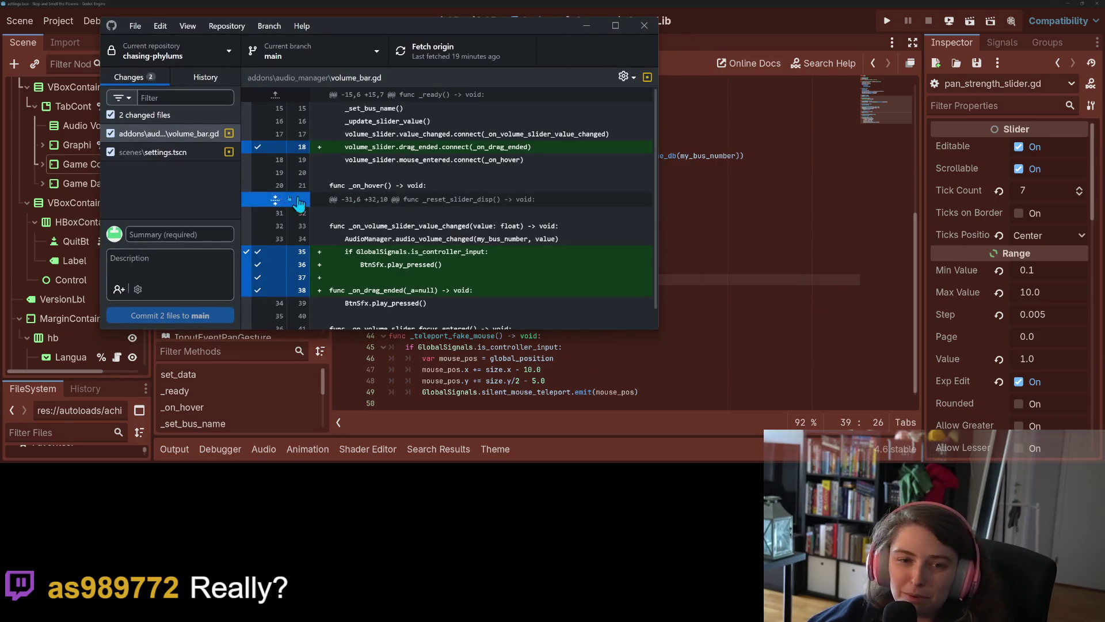
Step: Commit only volume_bar.gd to main as 'changes volume slider play sfx to on release', then recheck settings.tscn
click(190, 152)
scroll(497, 278, down, 5)
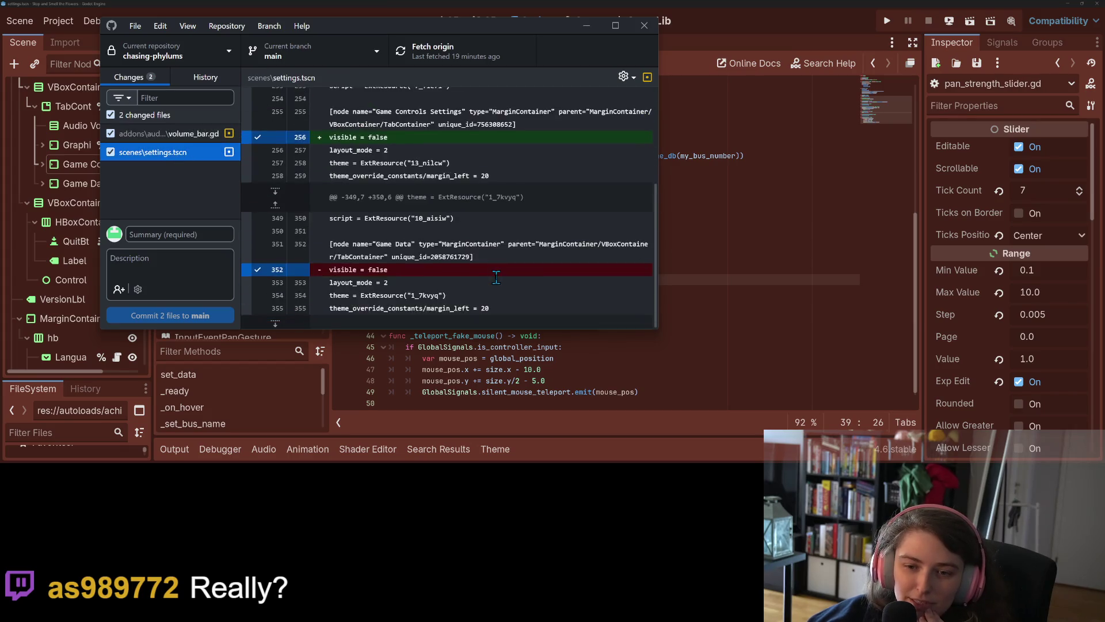
click(111, 152)
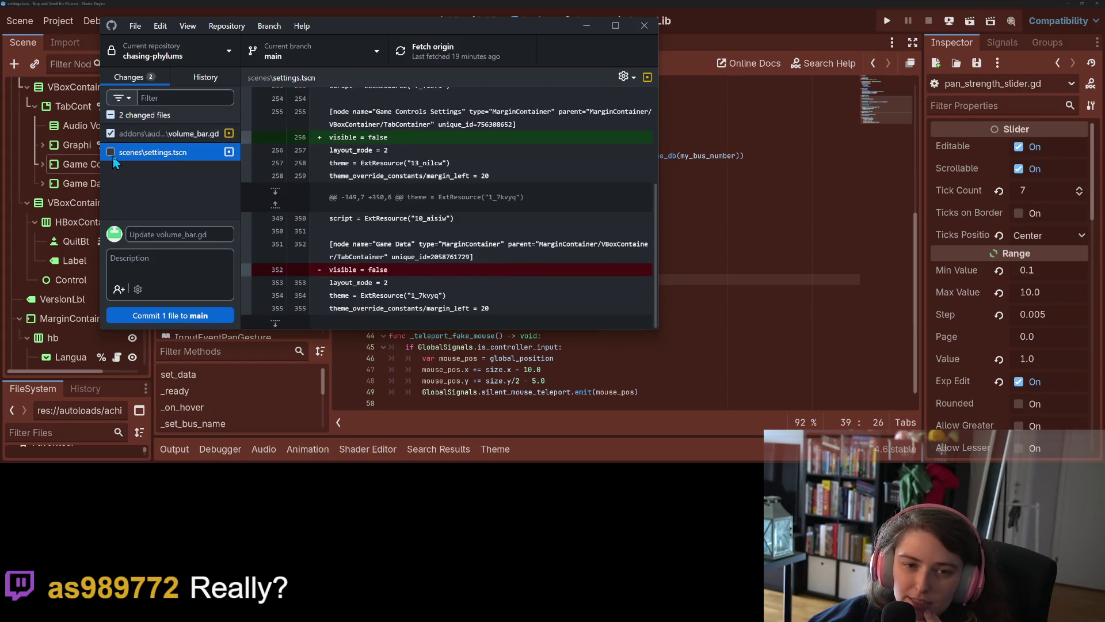
key(Up)
click(194, 233)
text(changes volu)
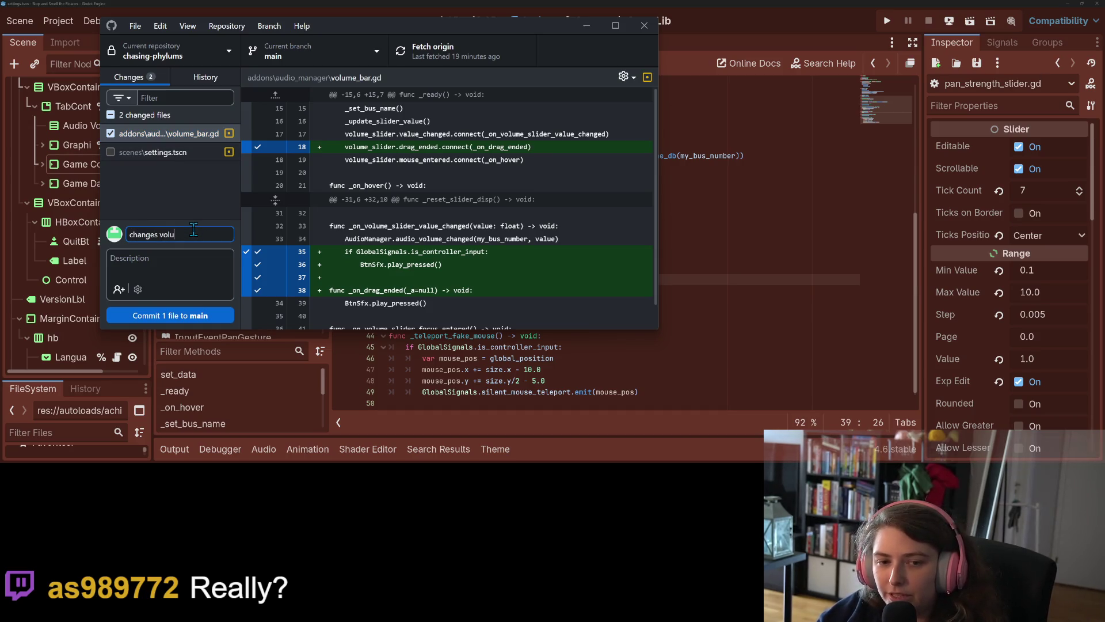
text(me)
text(e )
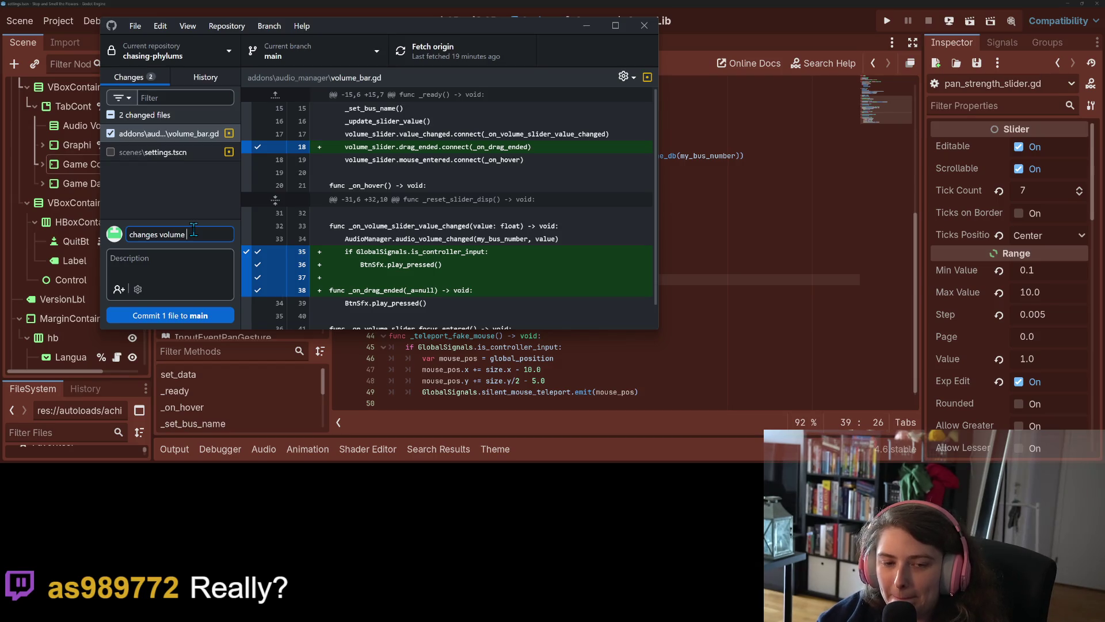
text(slider play s)
text(fx)
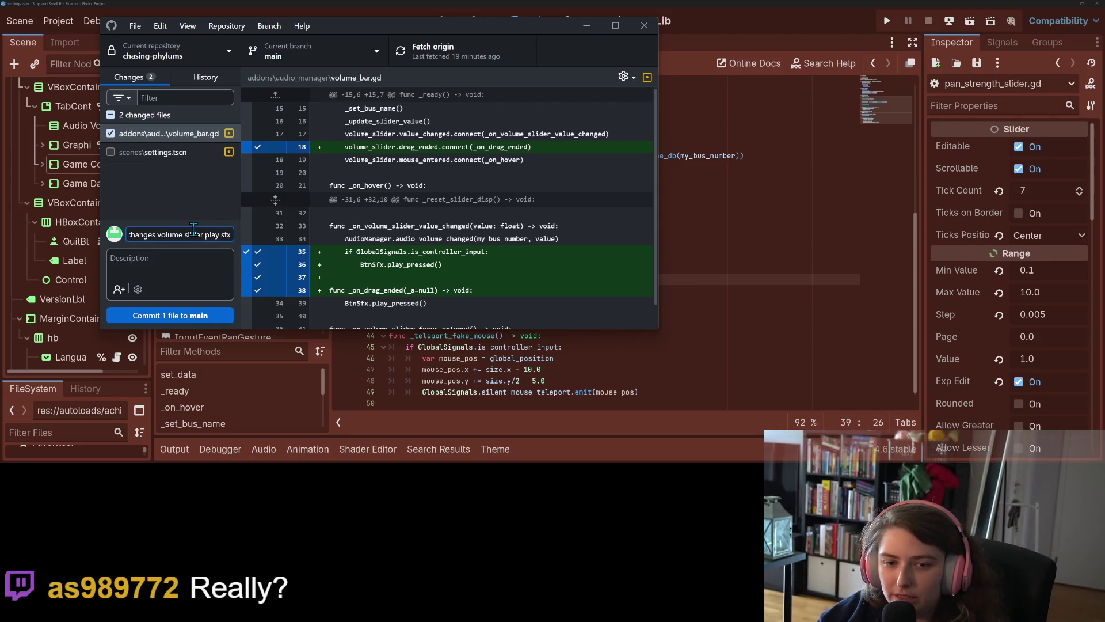
text( to on release)
click(172, 316)
click(112, 134)
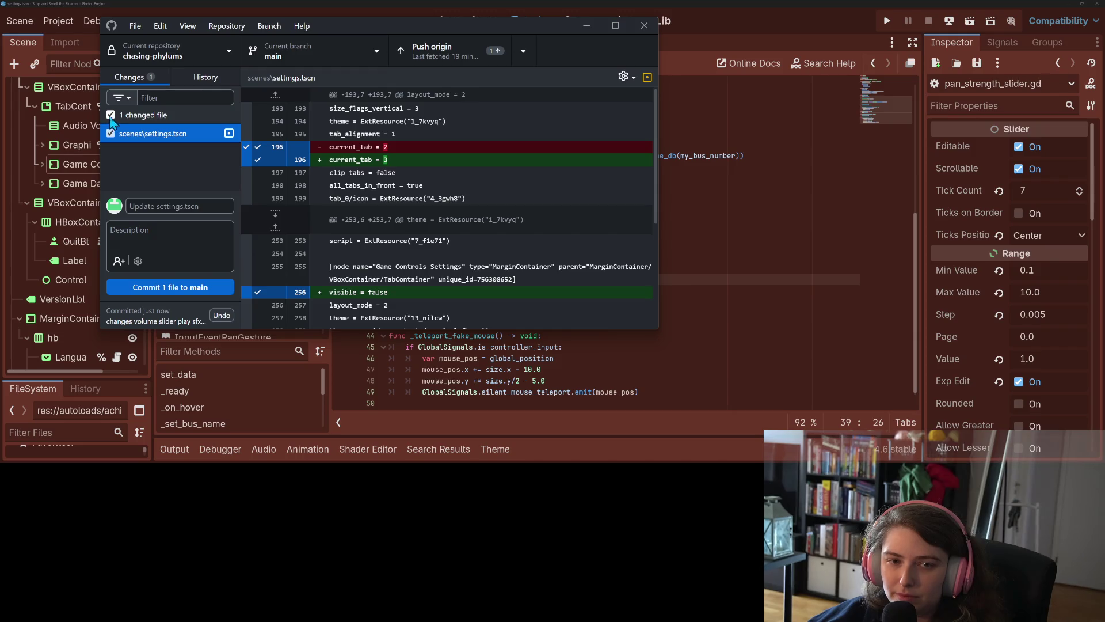
Step: Commit settings.tscn as 'changes starting tab in settings to game data', push to origin, and return to Godot
click(173, 206)
text(chang)
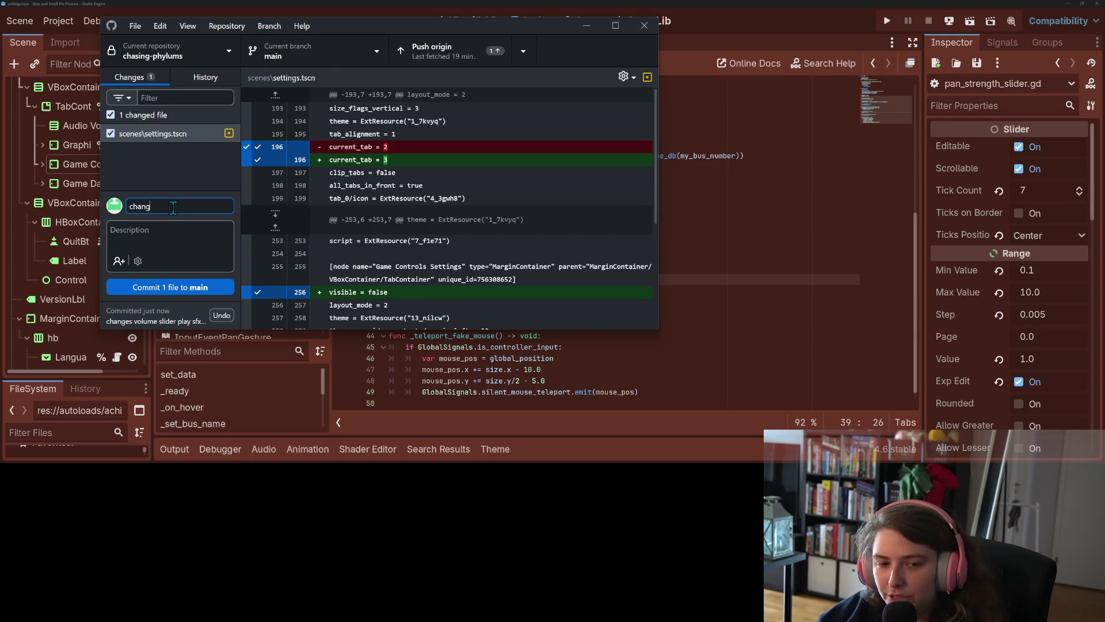
text(es starting tabe)
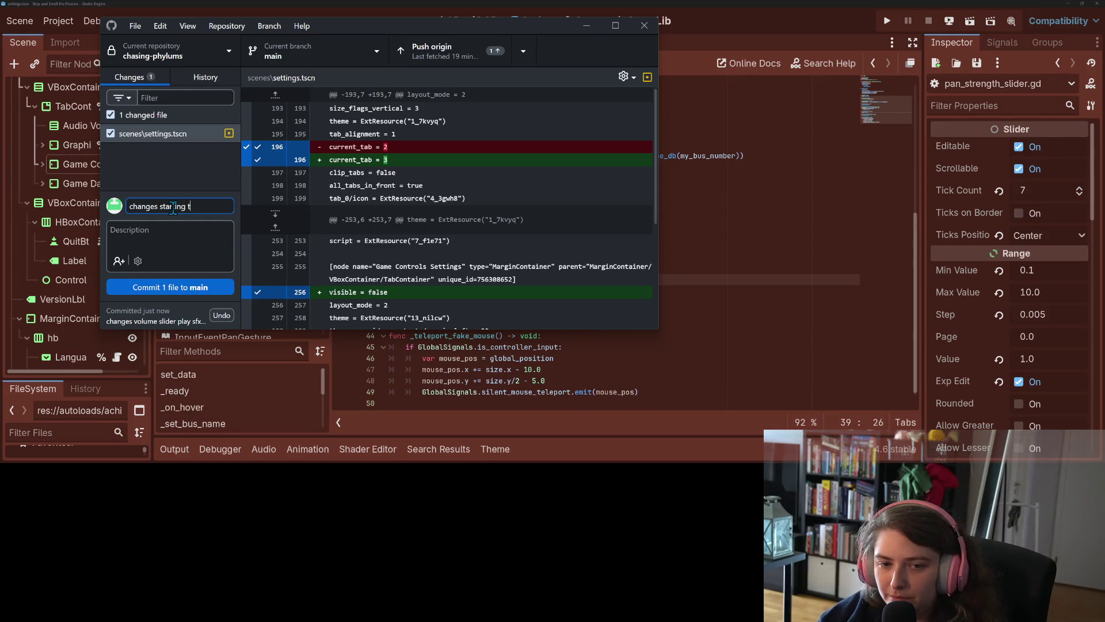
key(BackSpace)
text(i)
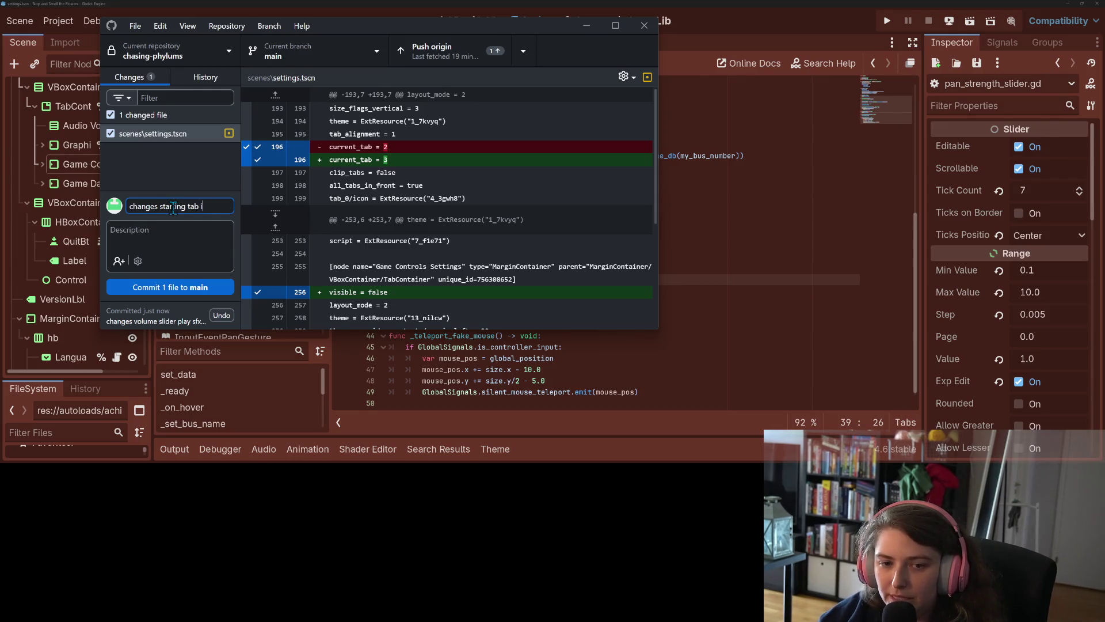
text(n settings to)
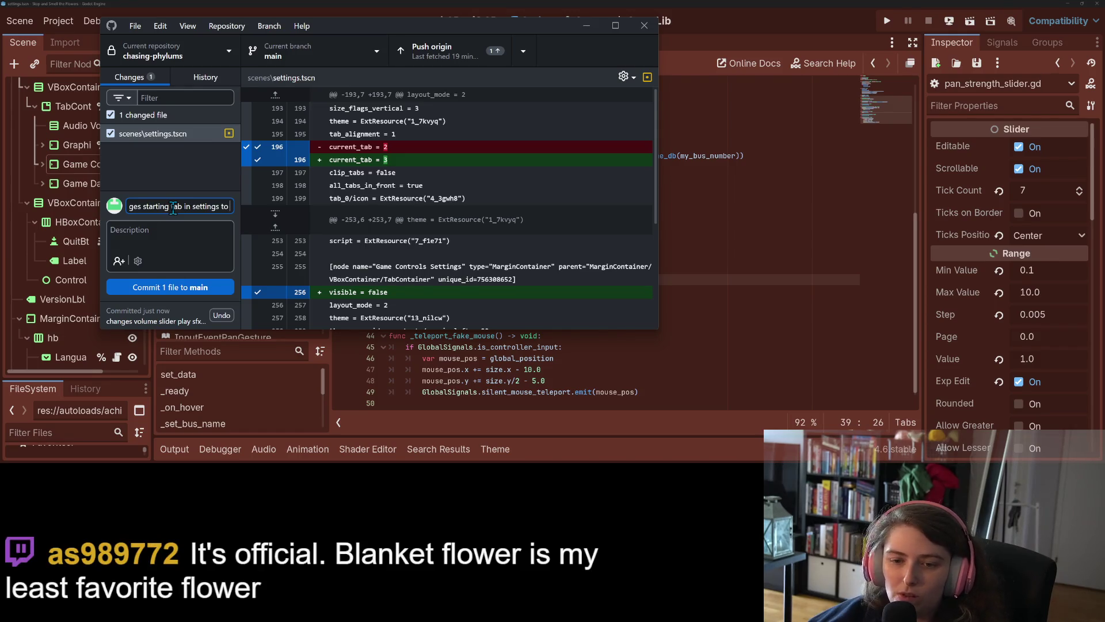
scroll(250, 207, down, 3)
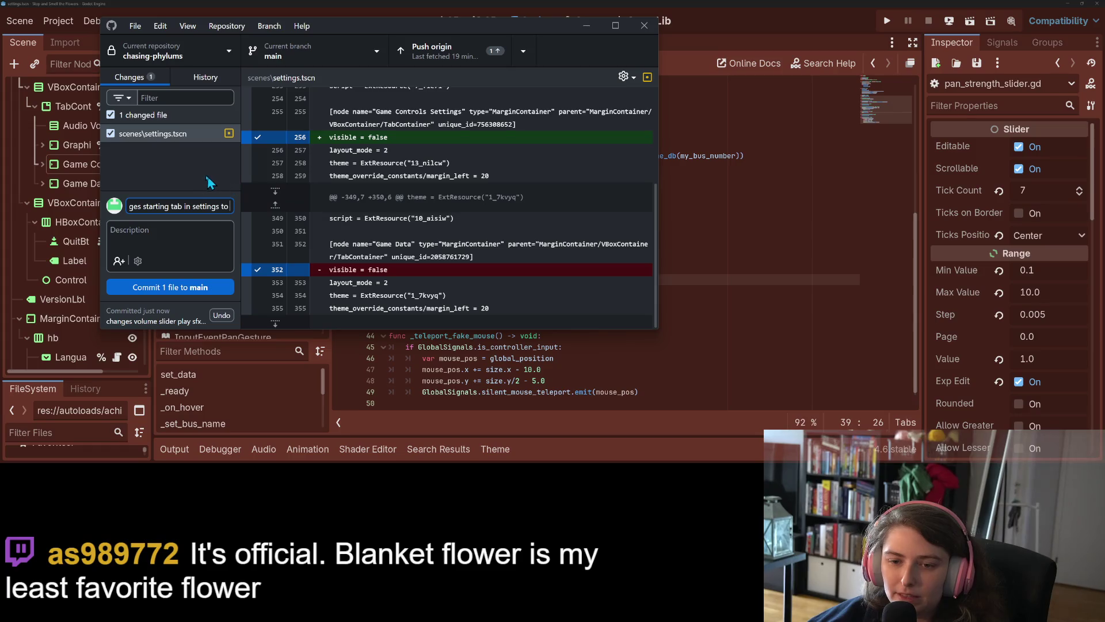
text(game data)
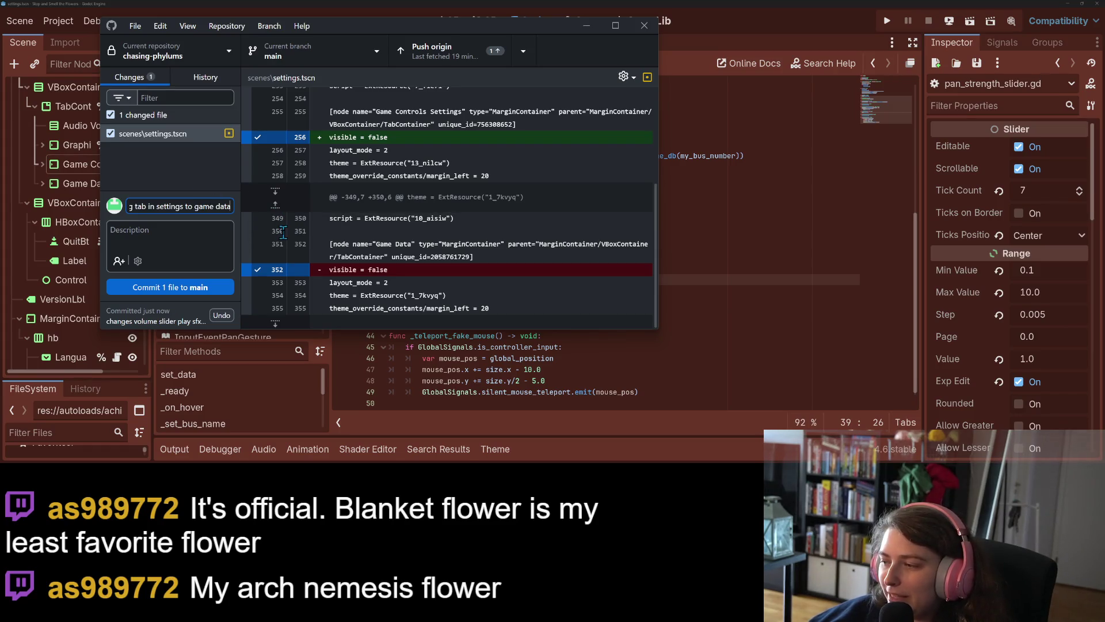
click(202, 285)
click(467, 51)
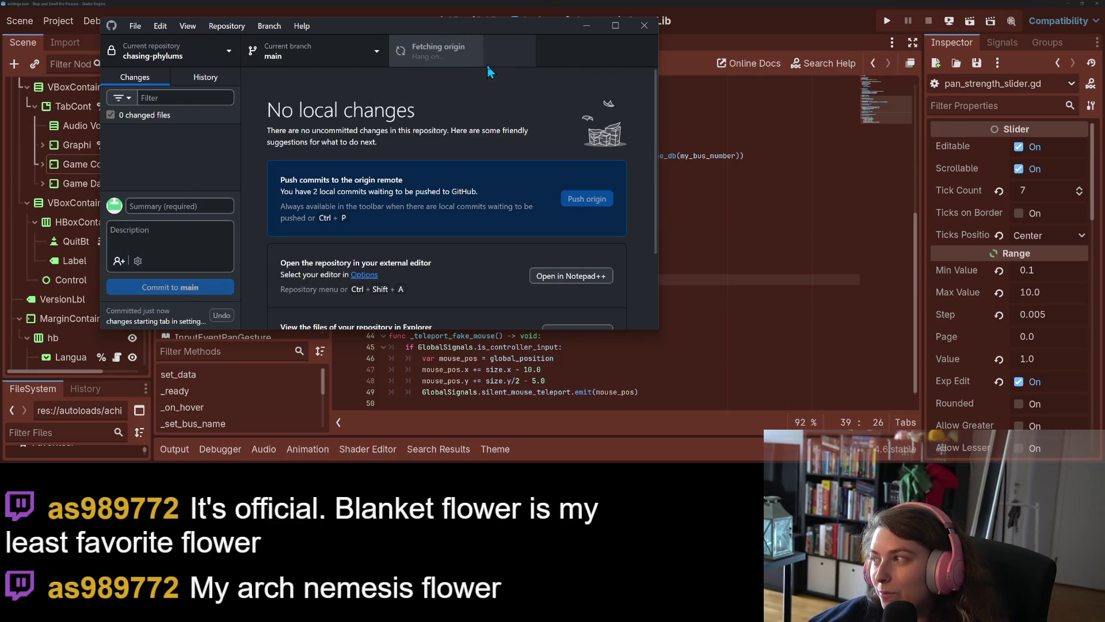
click(587, 27)
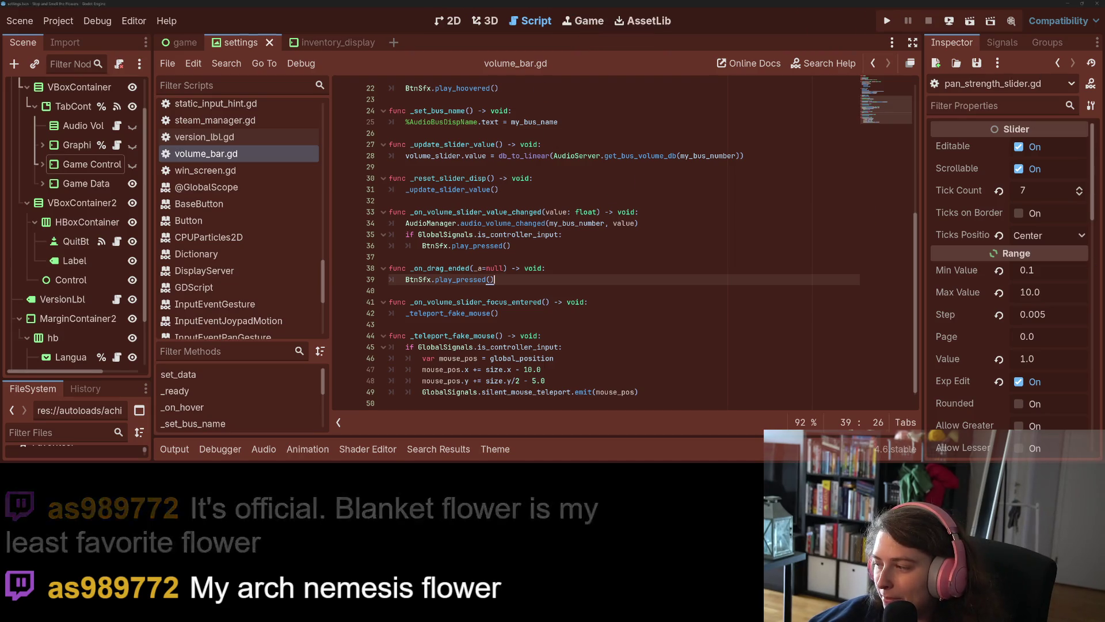
Step: Move the 'Volume slide sfx is annoying' card from To Do Today to the top of Done
key(alt+Tab)
mouse_move(361, 125)
mouse_down()
mouse_move(538, 115)
mouse_move(495, 122)
mouse_up()
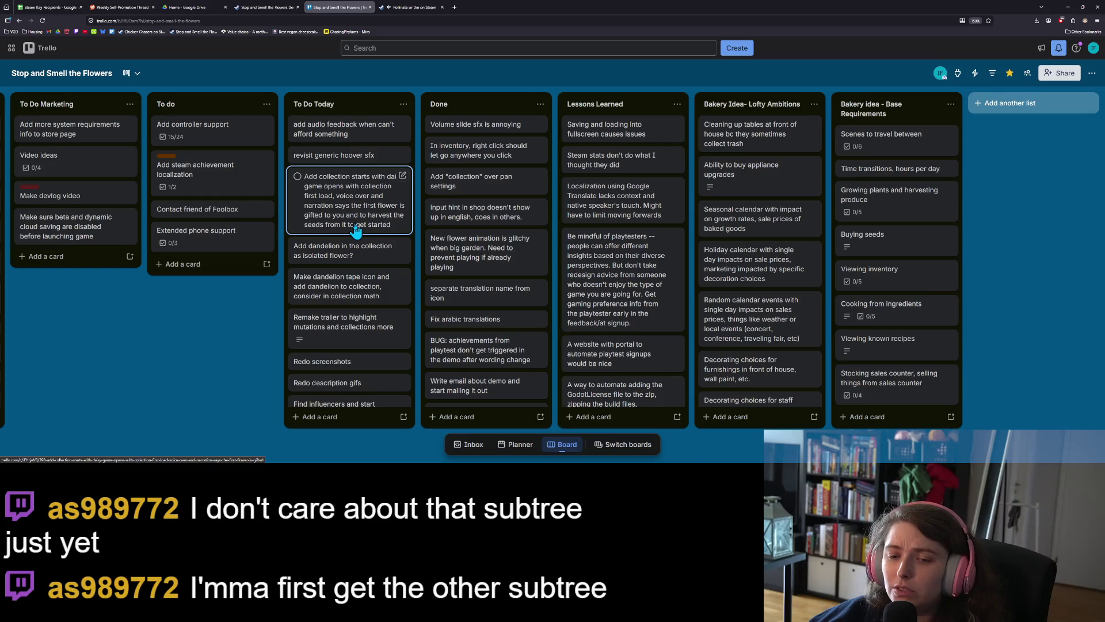
Step: Look over the remaining To Do Today cards, then minimize the browser back to Godot
scroll(355, 230, down, 1)
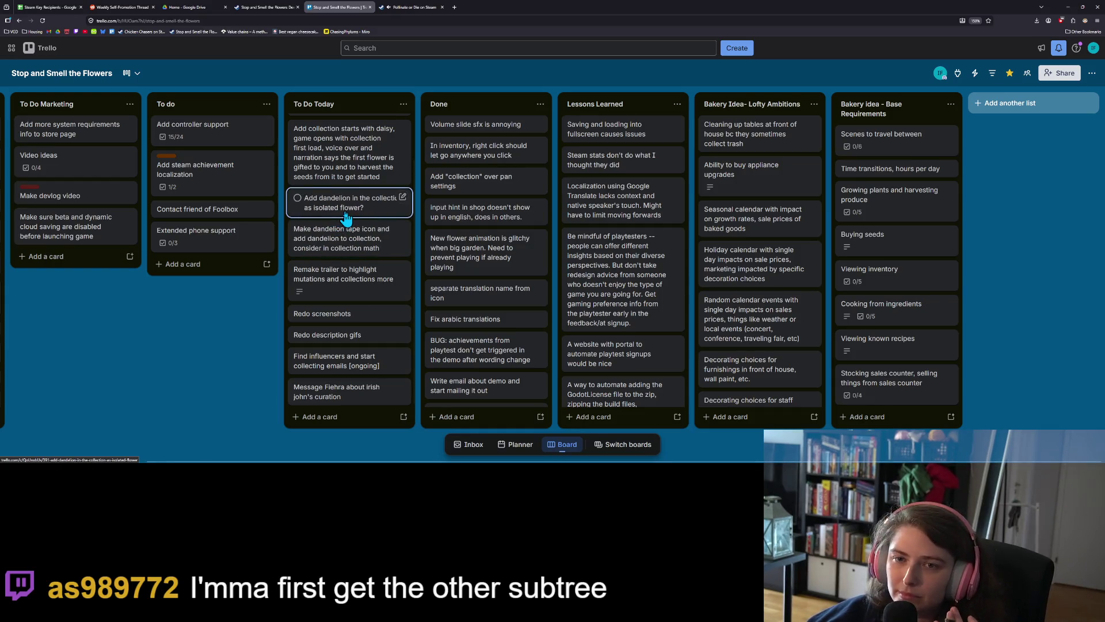
scroll(346, 218, up, 1)
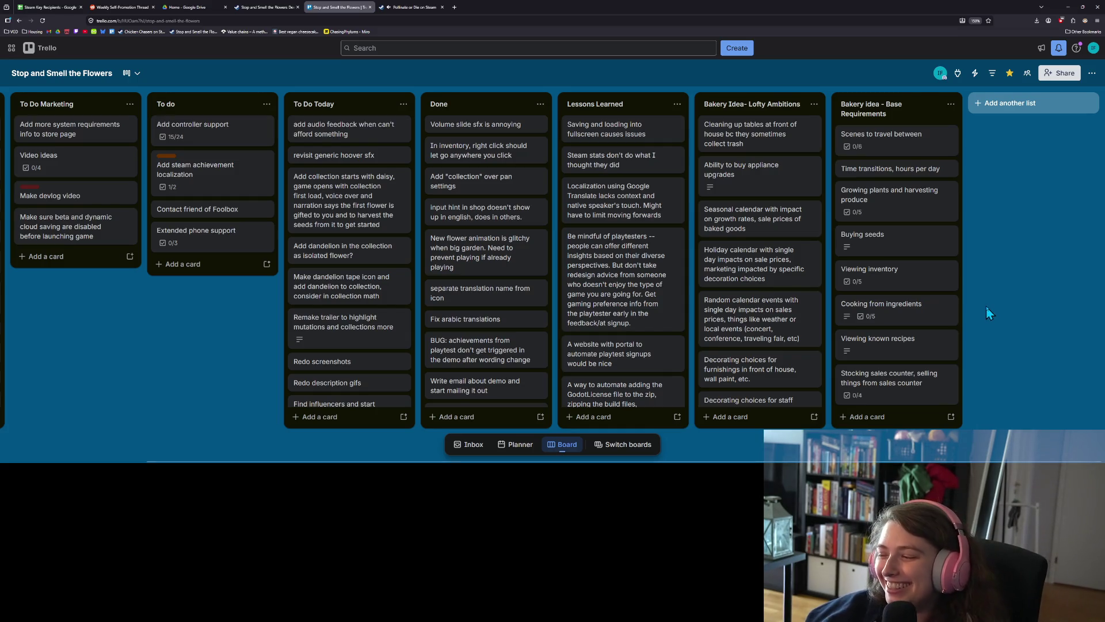
click(1074, 6)
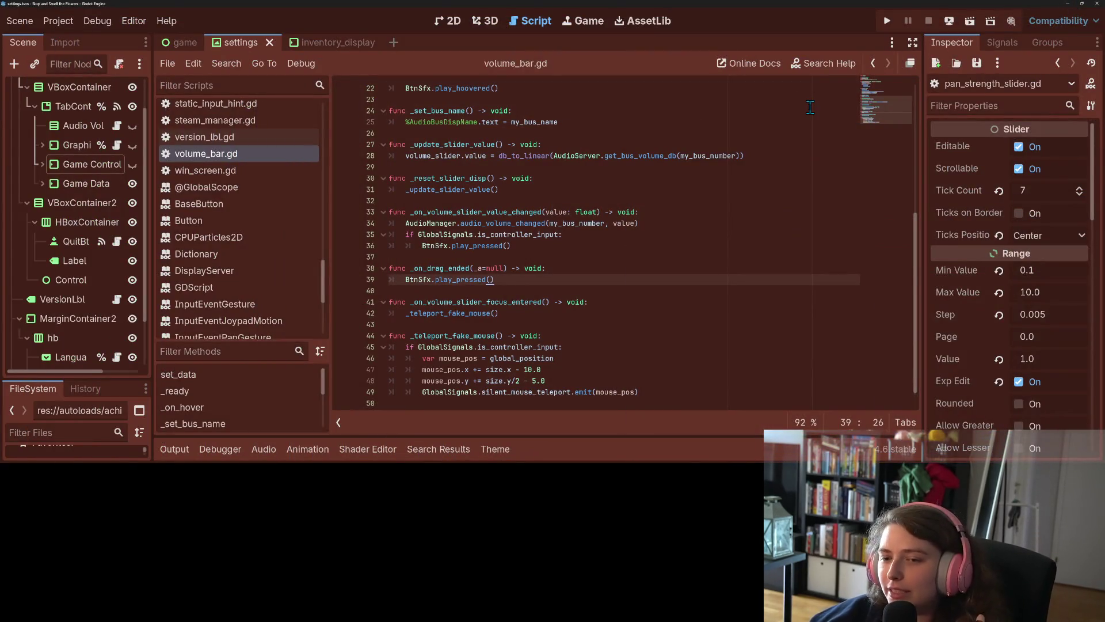
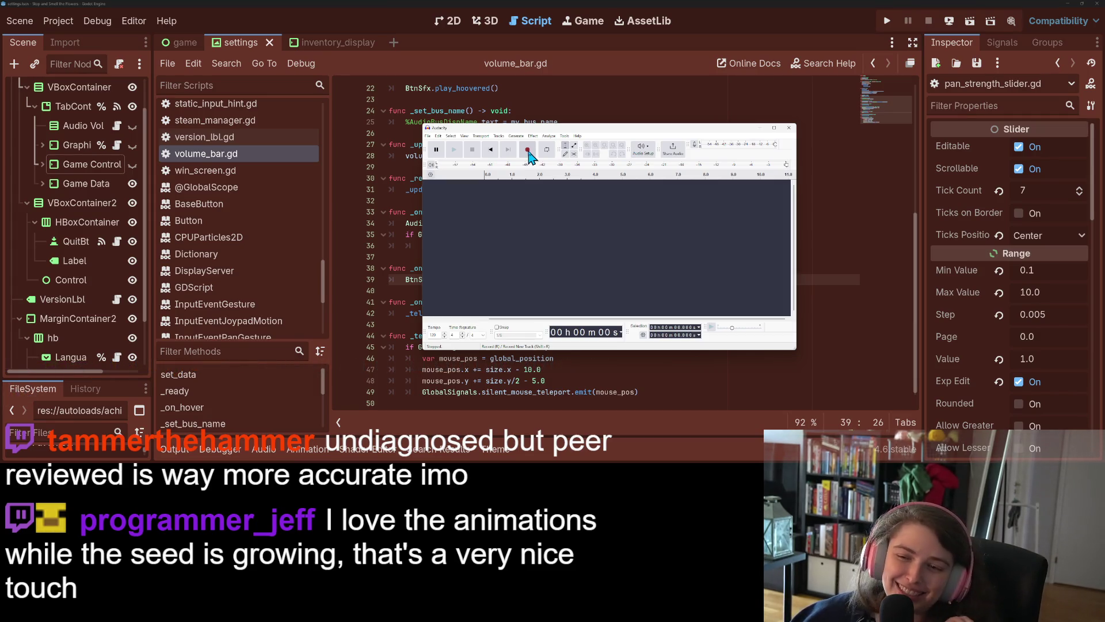
Step: Record about 11 seconds of evenly spaced short sound bursts in Audacity, then play them back
click(527, 150)
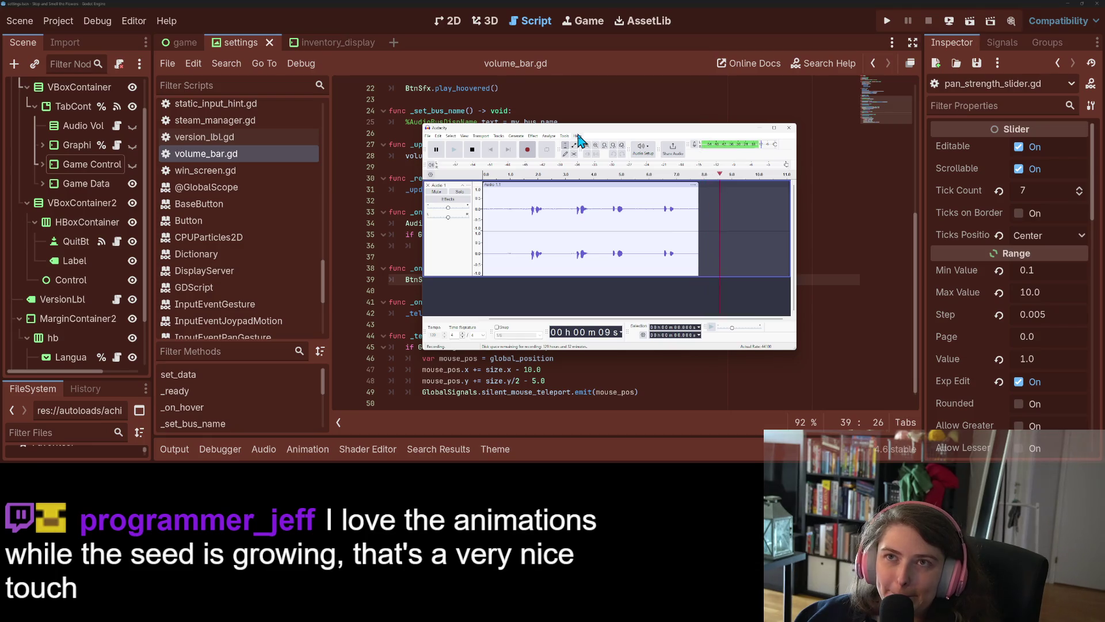
click(472, 149)
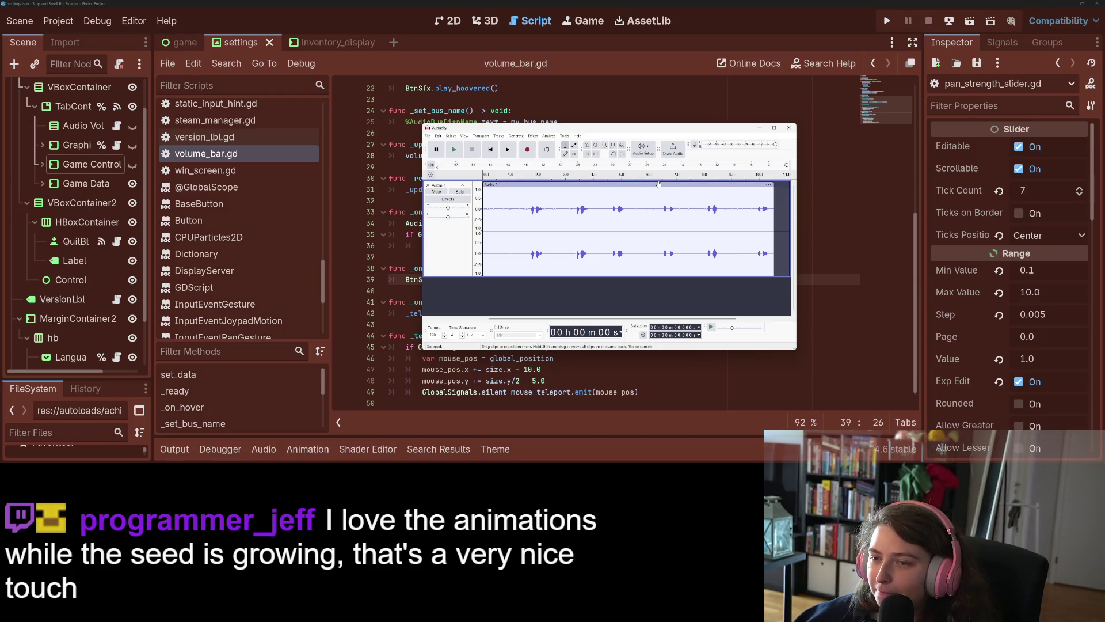
click(454, 150)
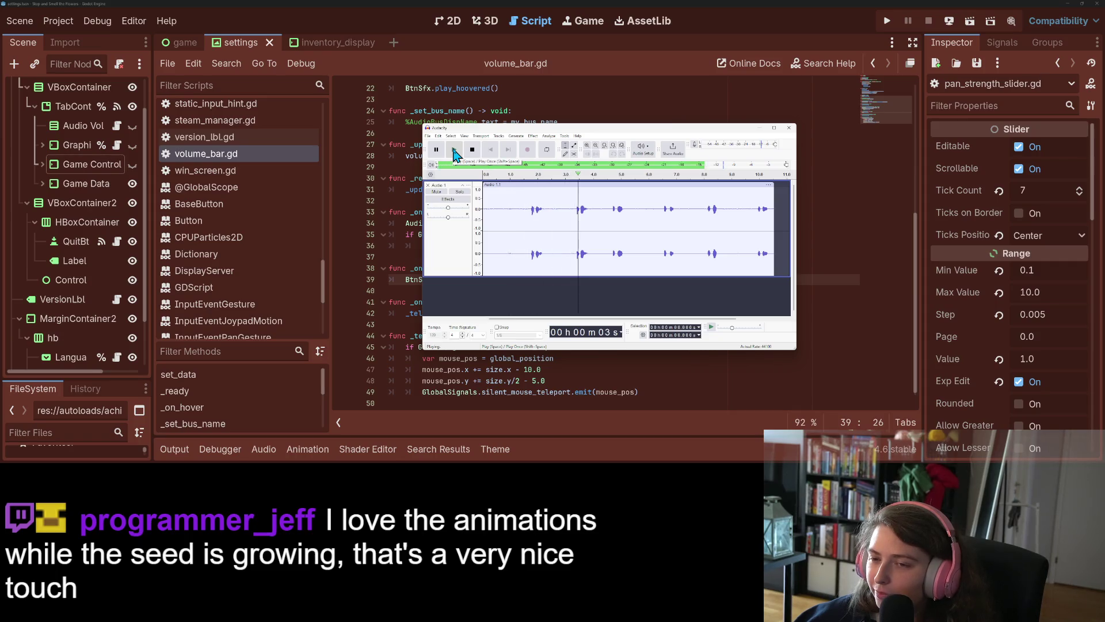
click(472, 151)
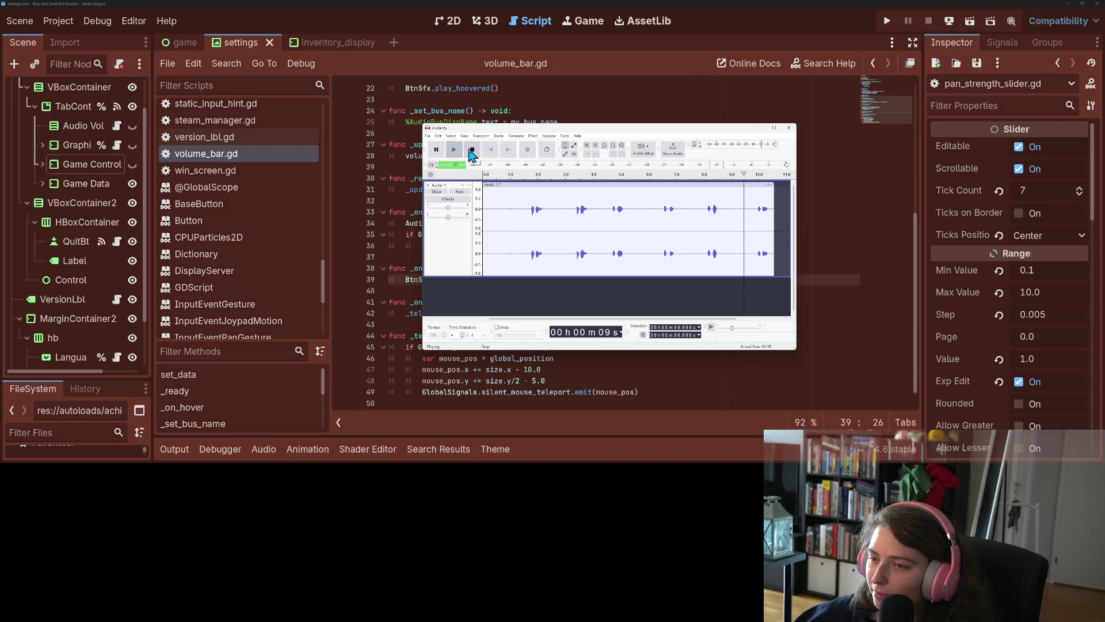
Step: Audition the clip from mid-way, then trim its beginning so it starts at about 6.4 s
click(647, 183)
click(648, 175)
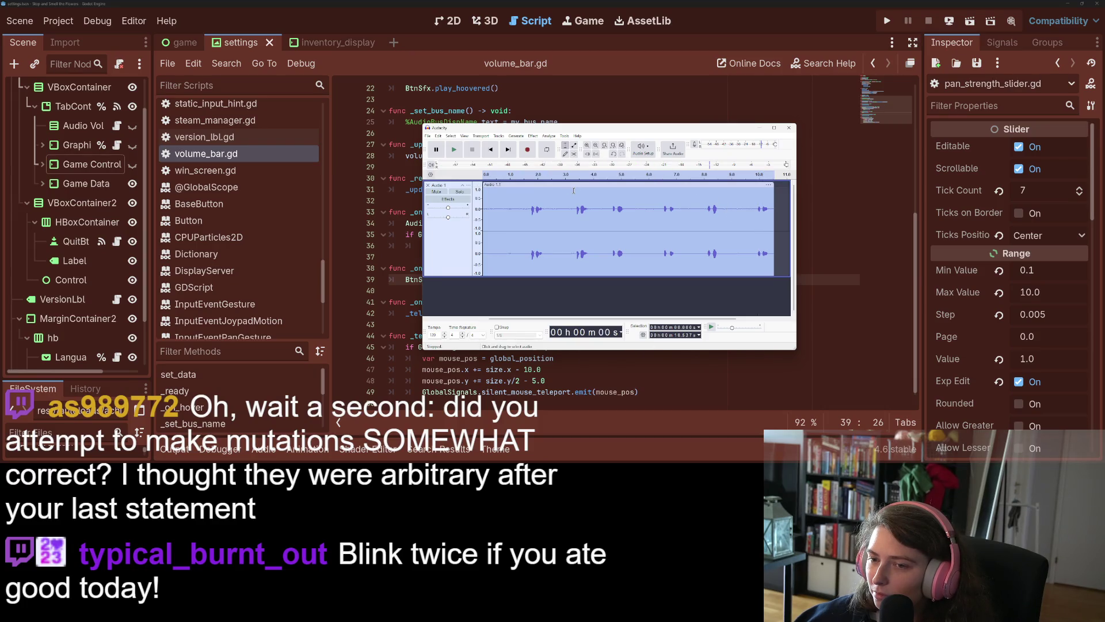
click(599, 175)
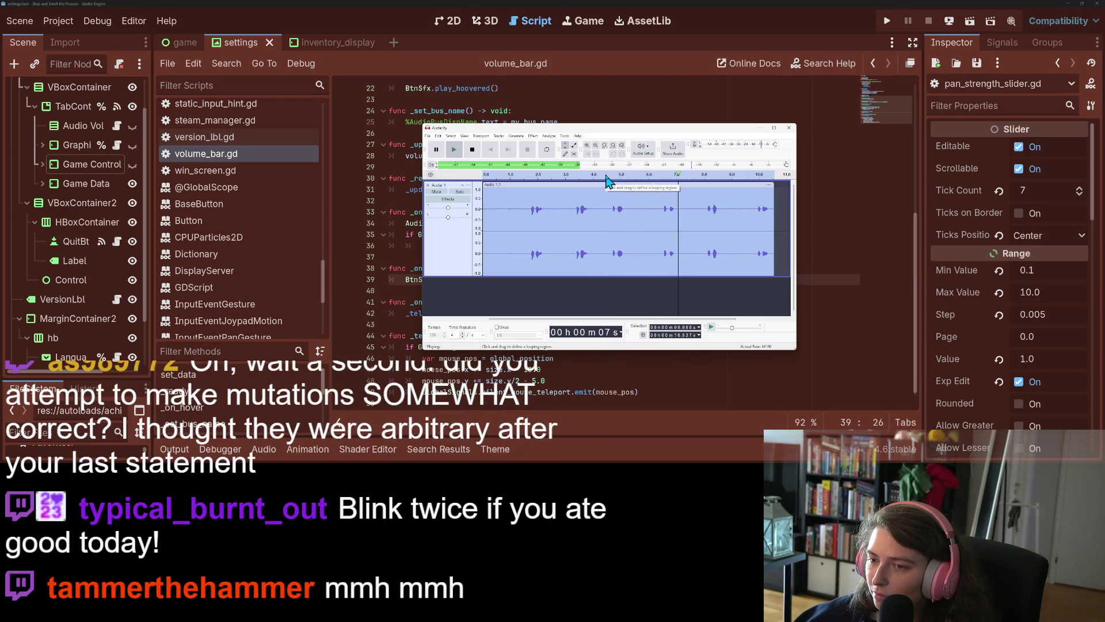
click(472, 149)
drag(485, 182, 662, 184)
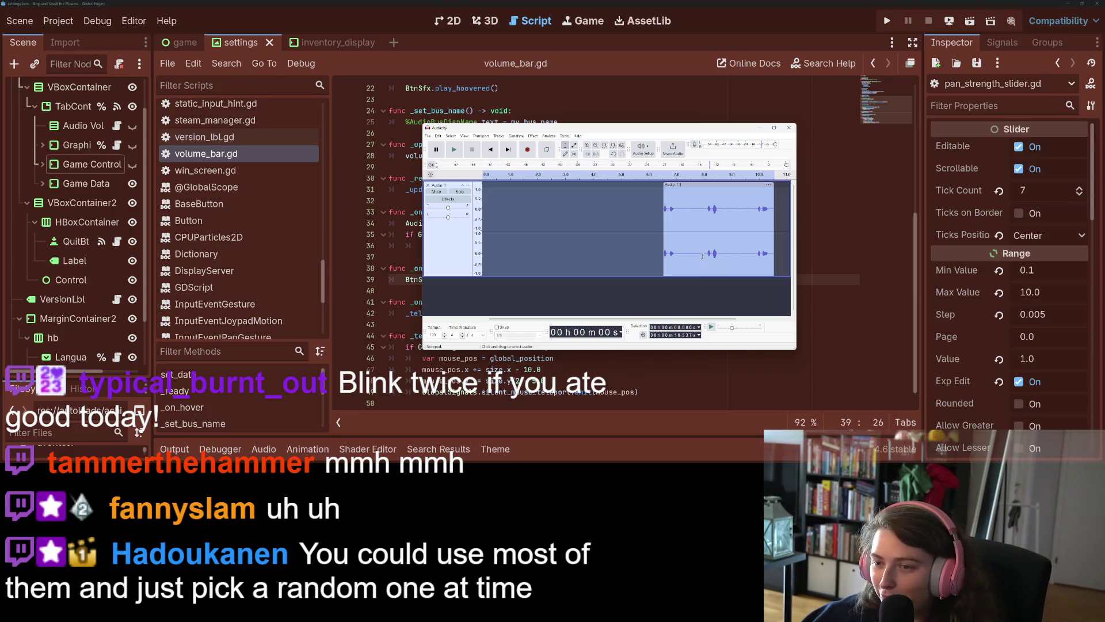
Step: Trim the clip's end to one short sound, move it to 0 s, and mark a 2–4 s loop region
drag(773, 191, 674, 204)
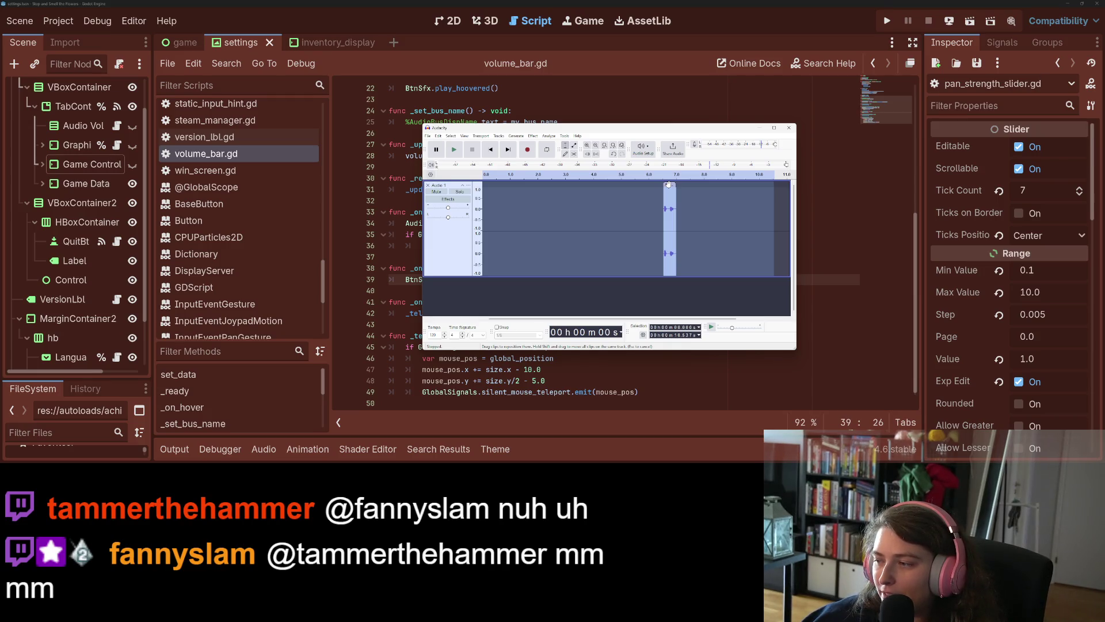
drag(668, 184, 490, 191)
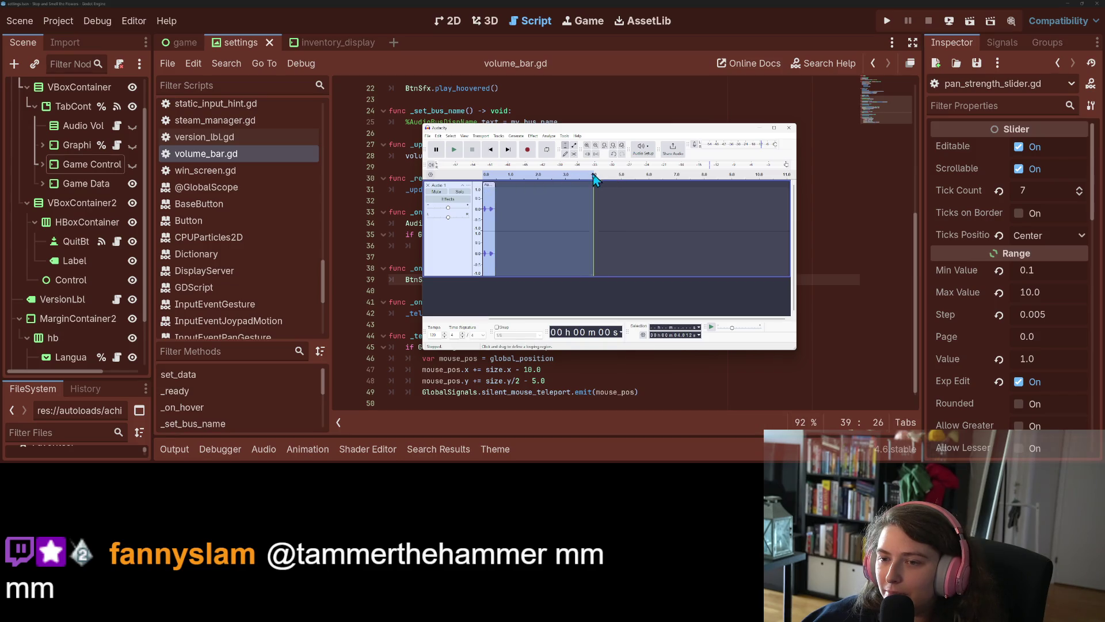
drag(596, 182, 489, 183)
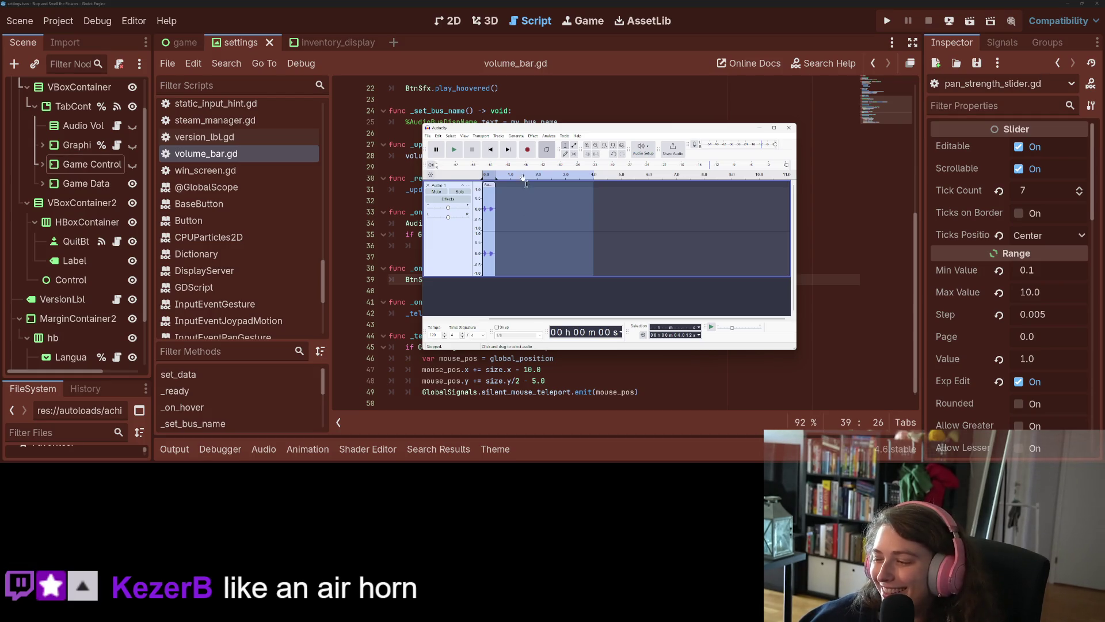
click(455, 152)
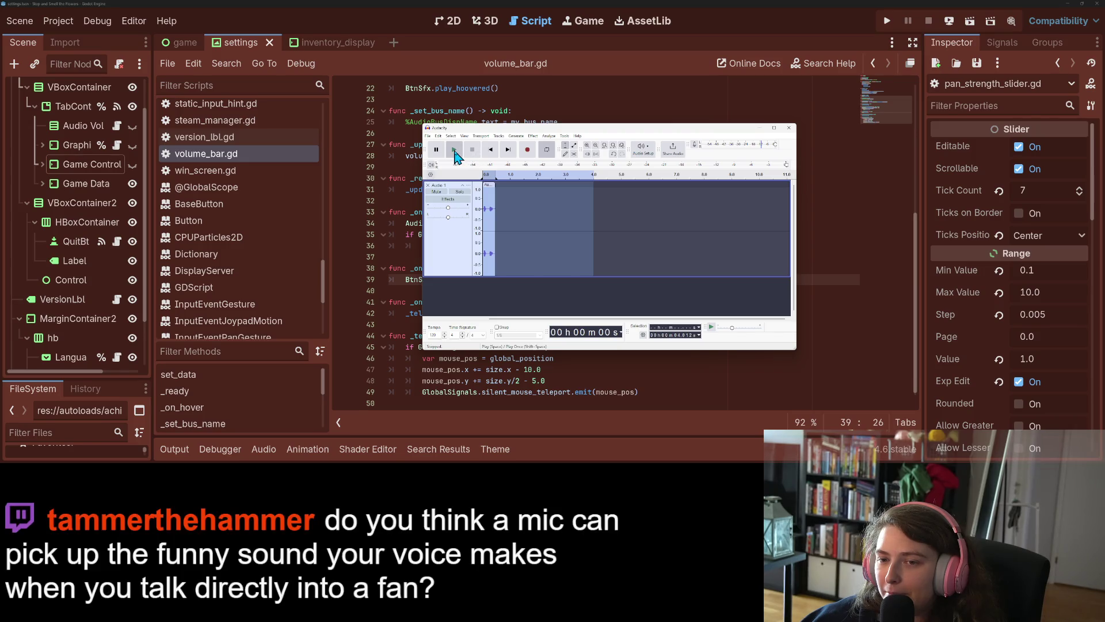
click(472, 151)
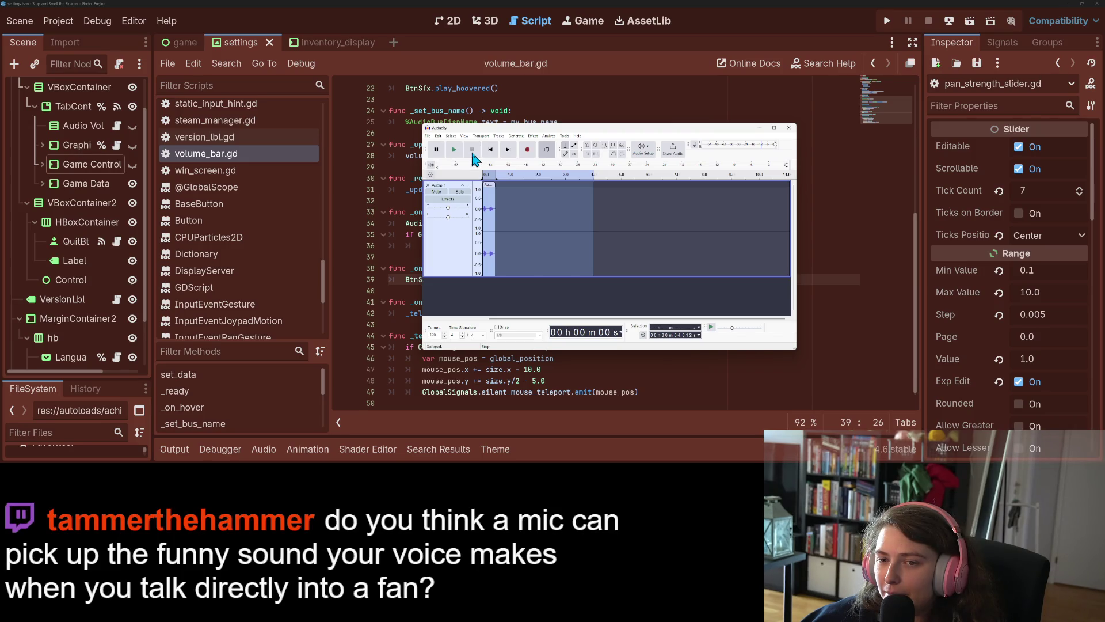
click(489, 183)
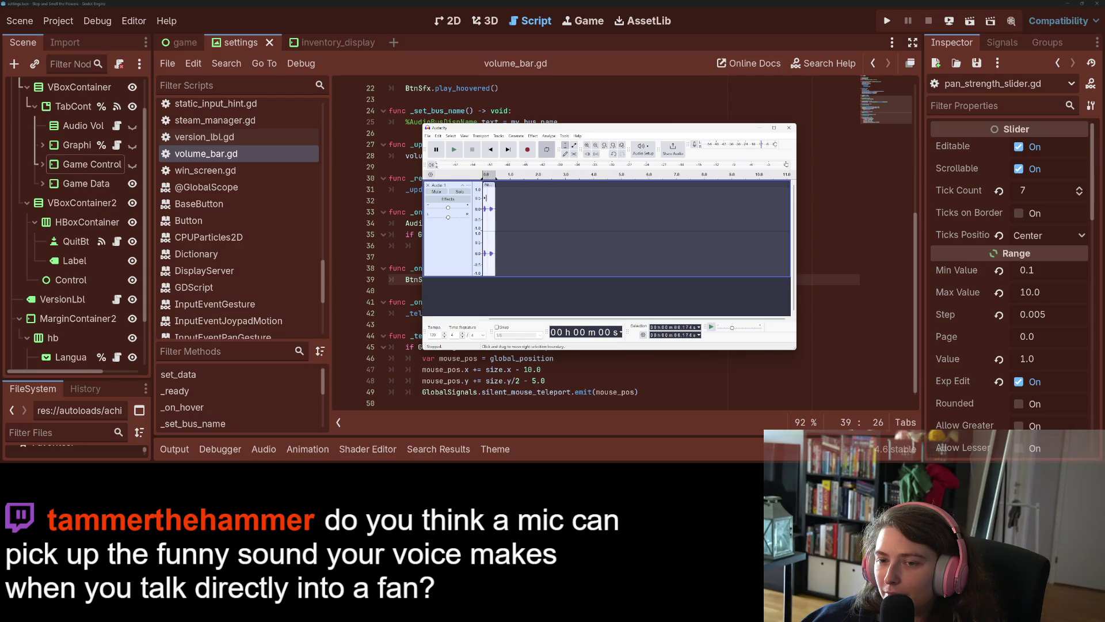
click(487, 175)
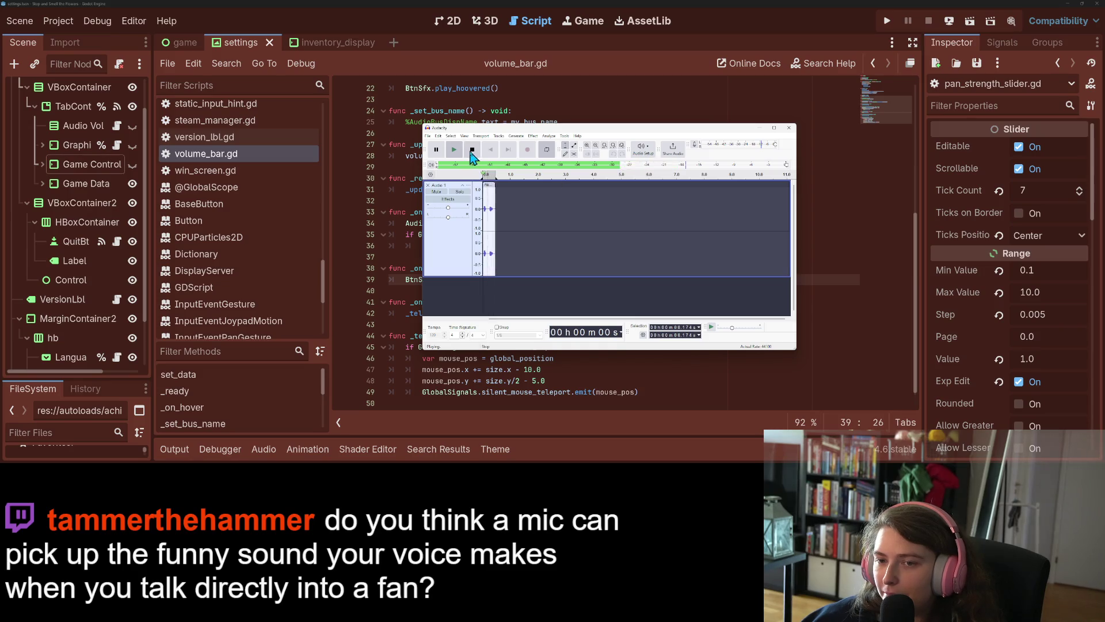
click(471, 151)
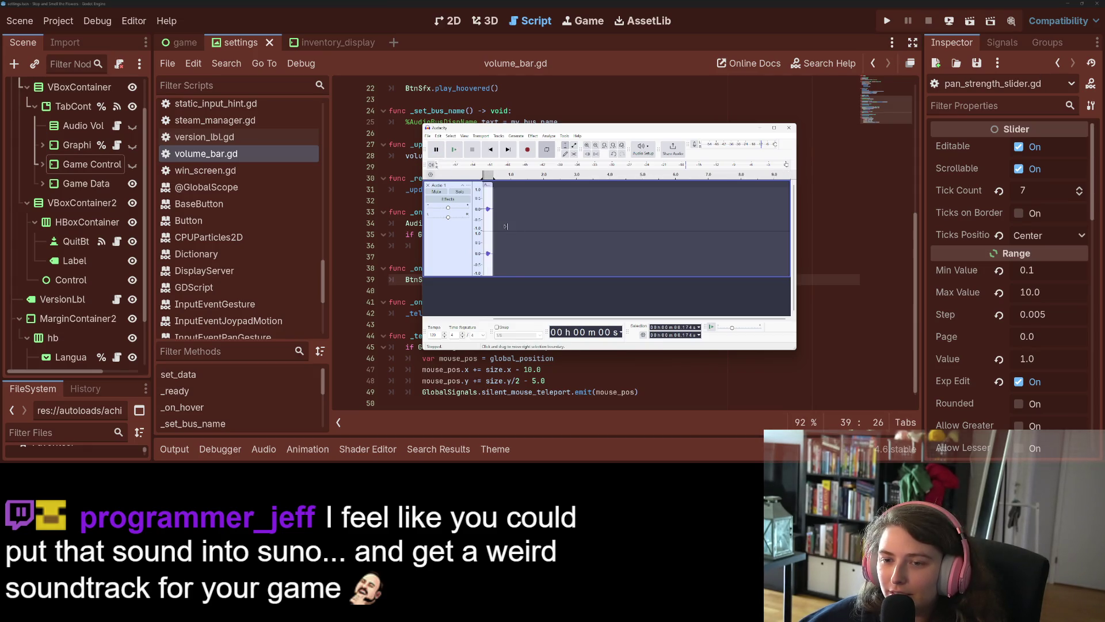
Step: Zoom into the timeline start, shave a sliver off the clip's beginning, and nudge it to 0 s
key(ctrl+1)
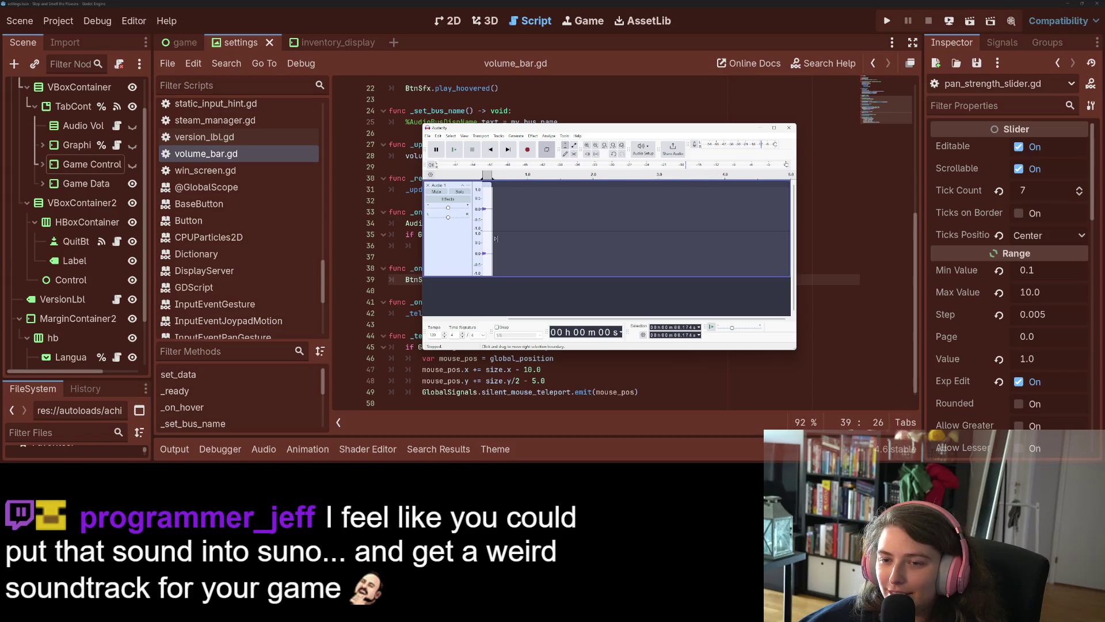
scroll(495, 238, up, 1)
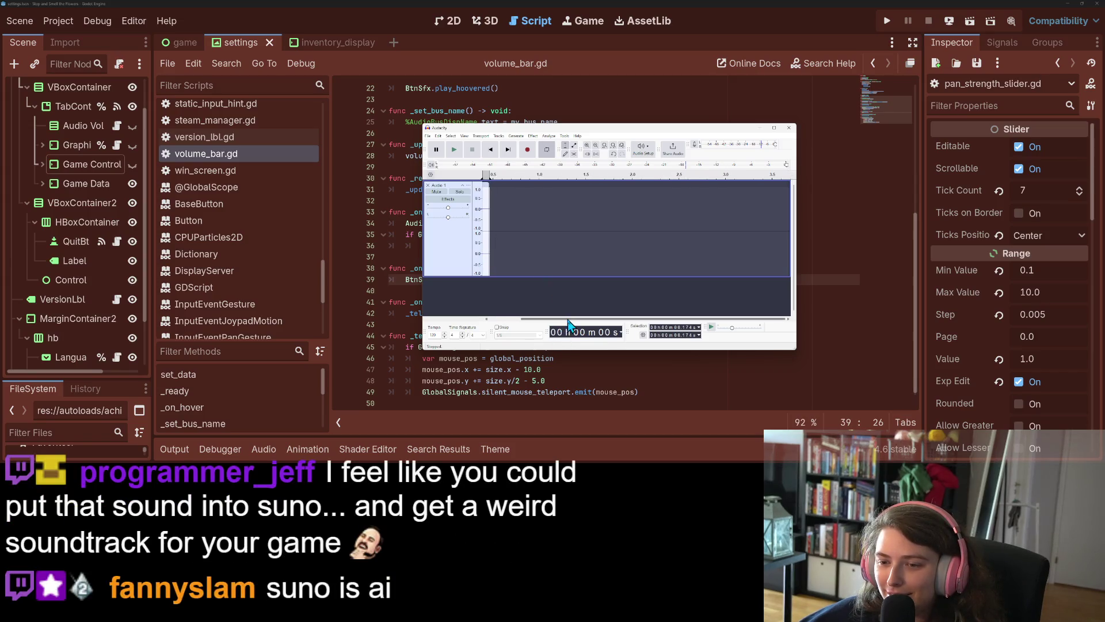
drag(568, 324, 515, 321)
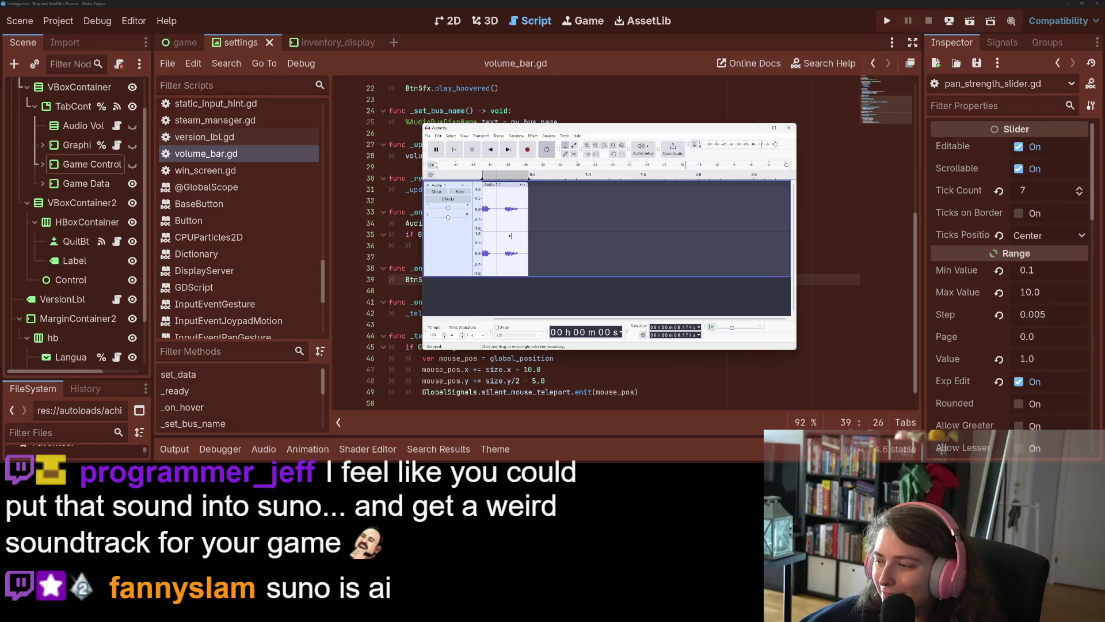
scroll(490, 305, up, 1)
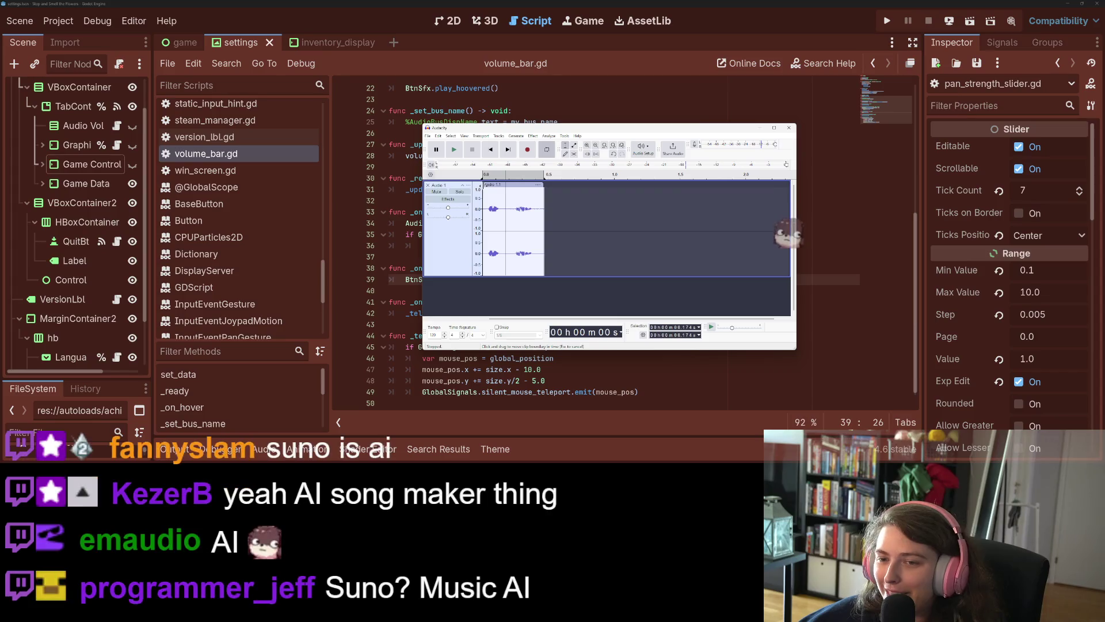
drag(484, 186, 487, 186)
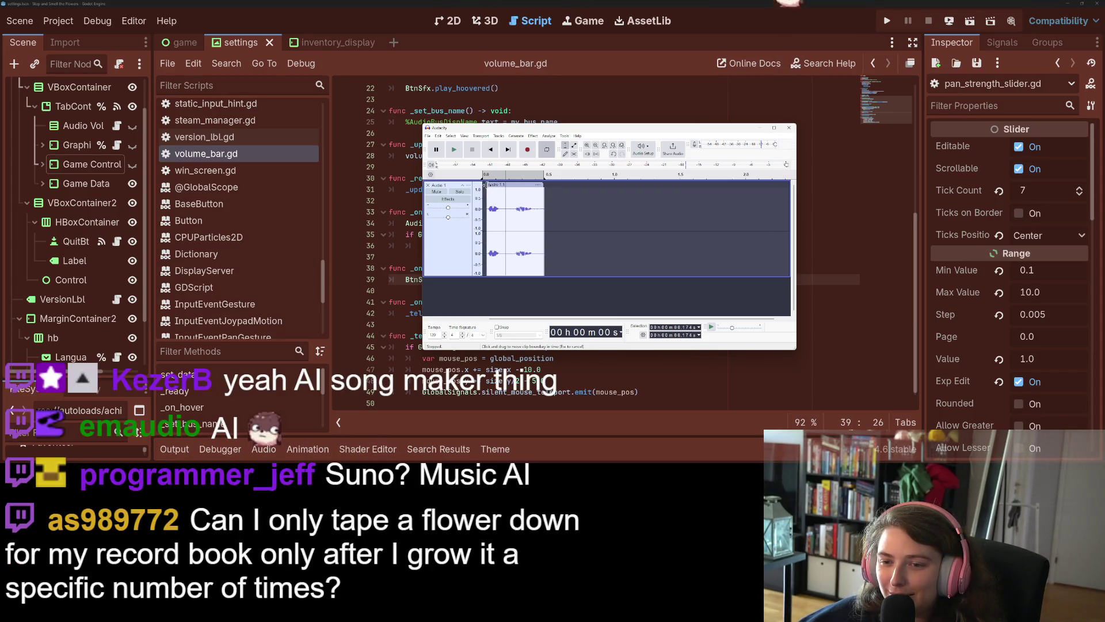
drag(502, 185, 498, 185)
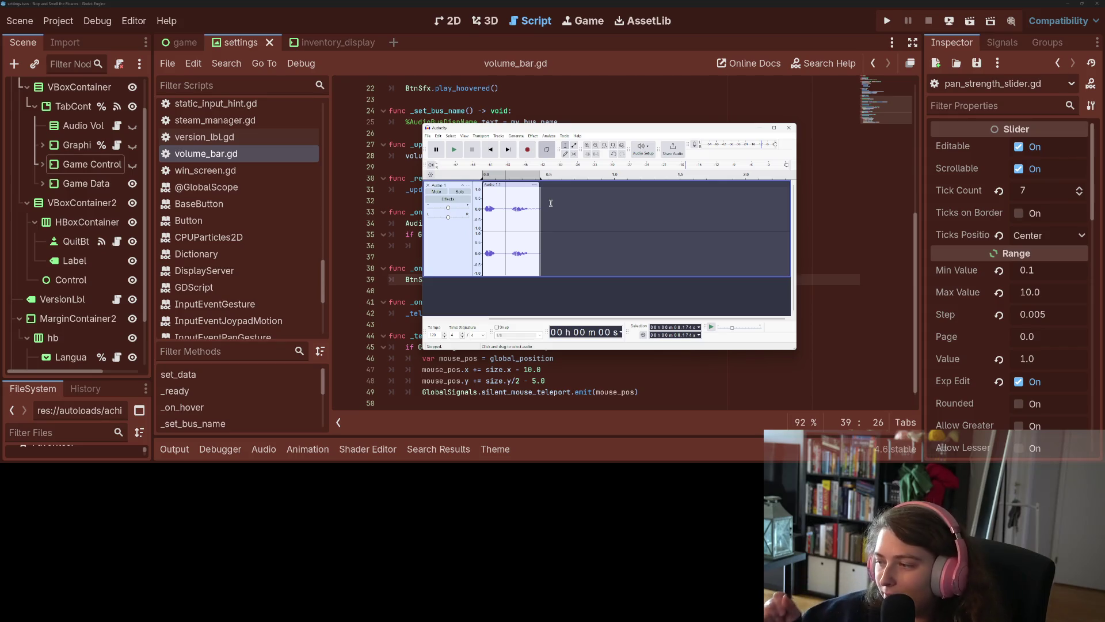
Step: Play back the trimmed clip a few times and select a narrow slice near its start
click(455, 150)
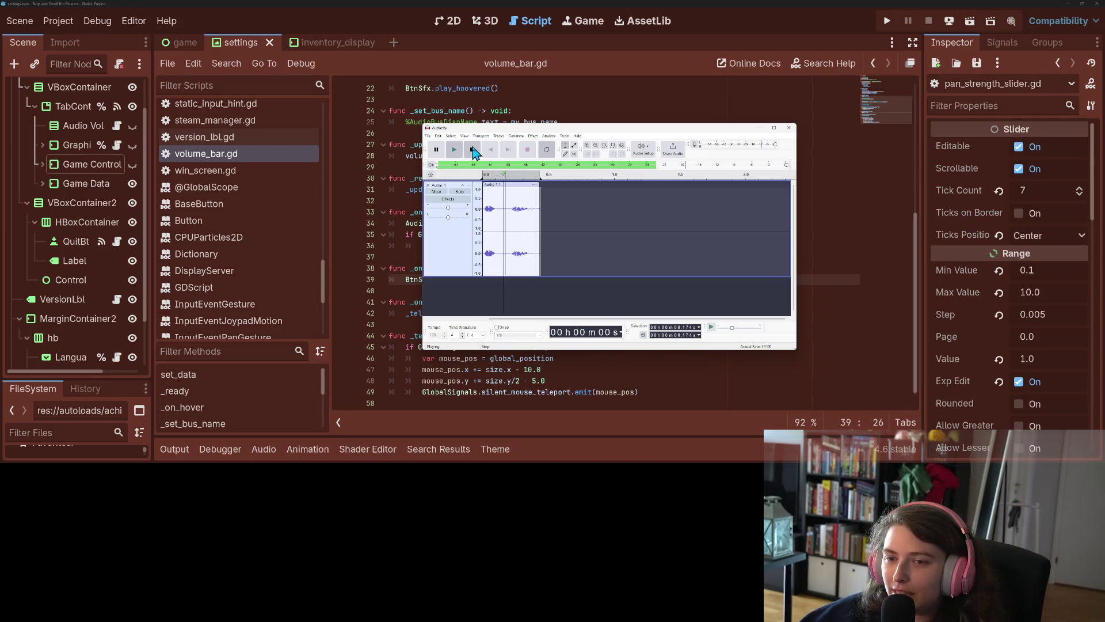
key(space)
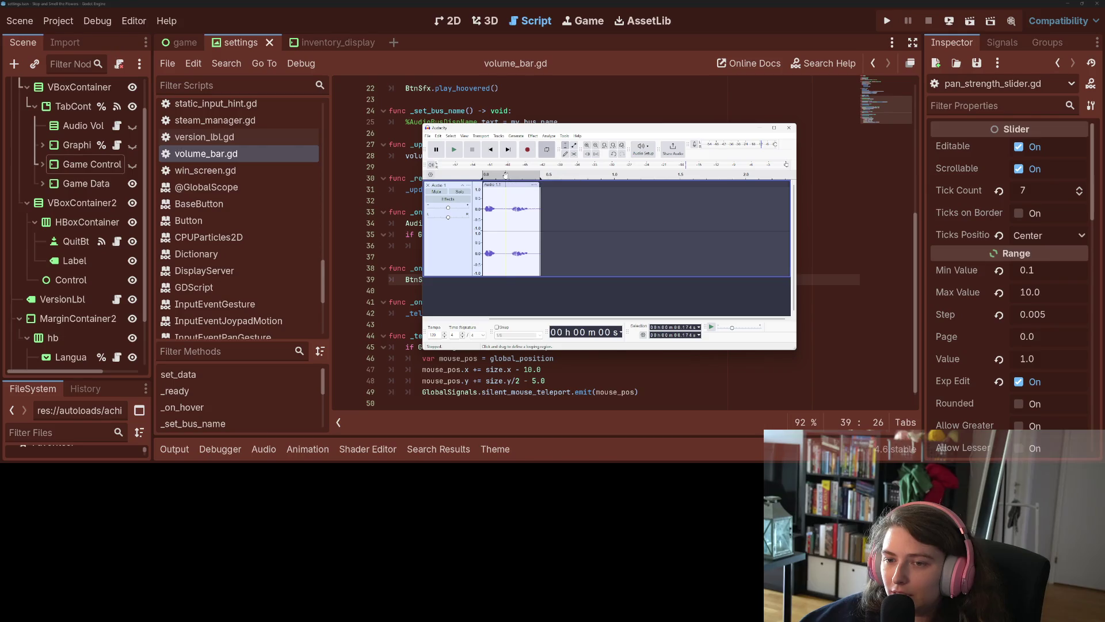
key(space)
right_click(505, 175)
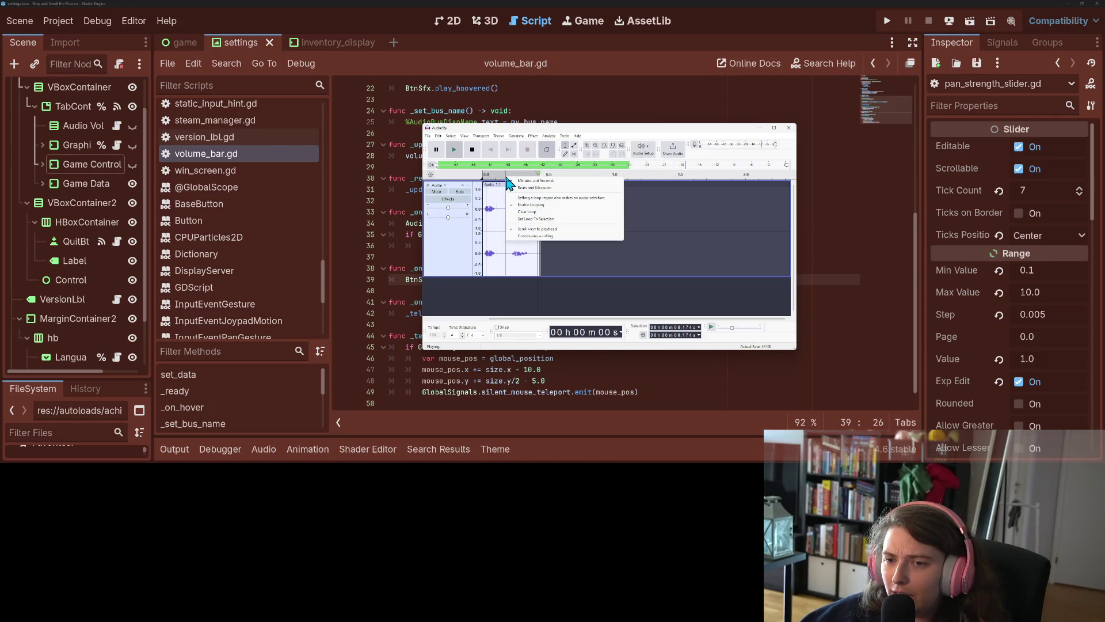
click(471, 149)
click(472, 149)
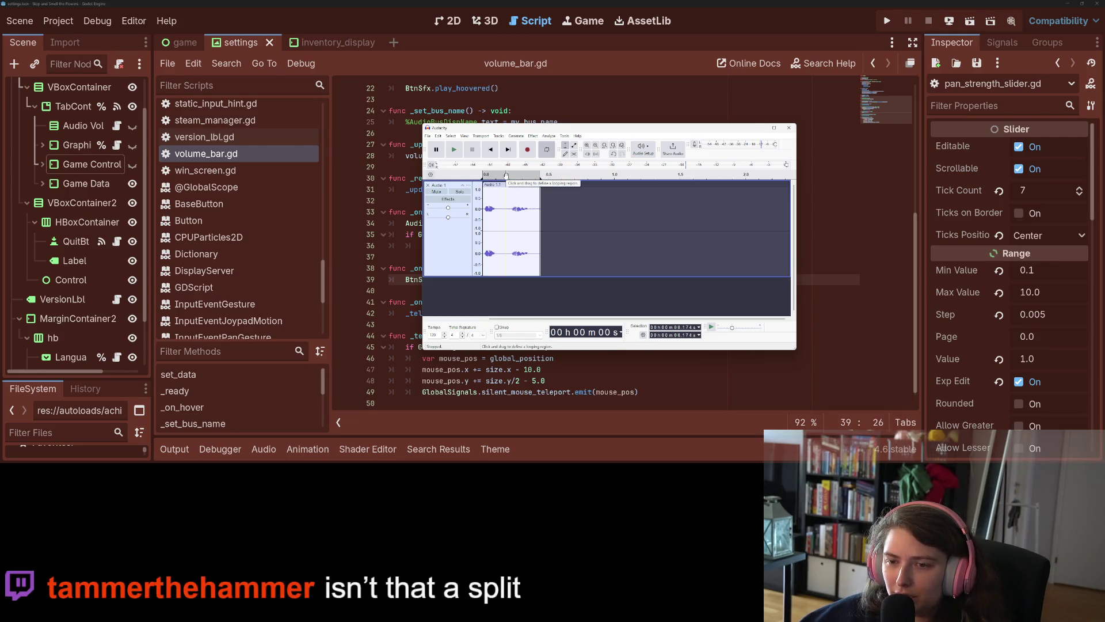
mouse_move(507, 188)
mouse_down()
mouse_move(482, 181)
mouse_move(539, 190)
mouse_up()
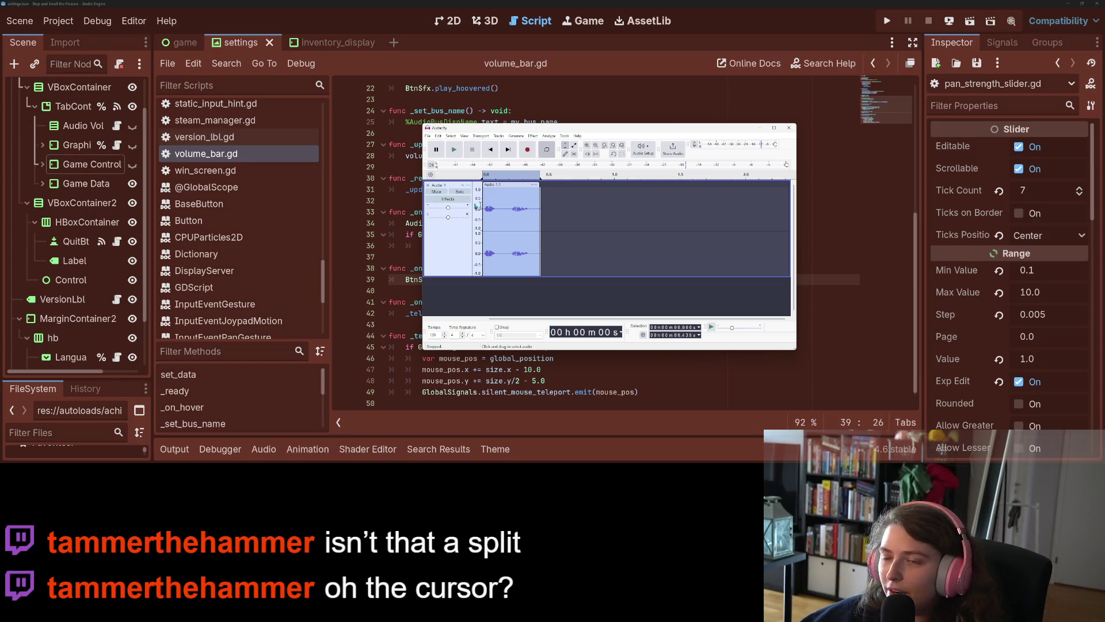
click(429, 137)
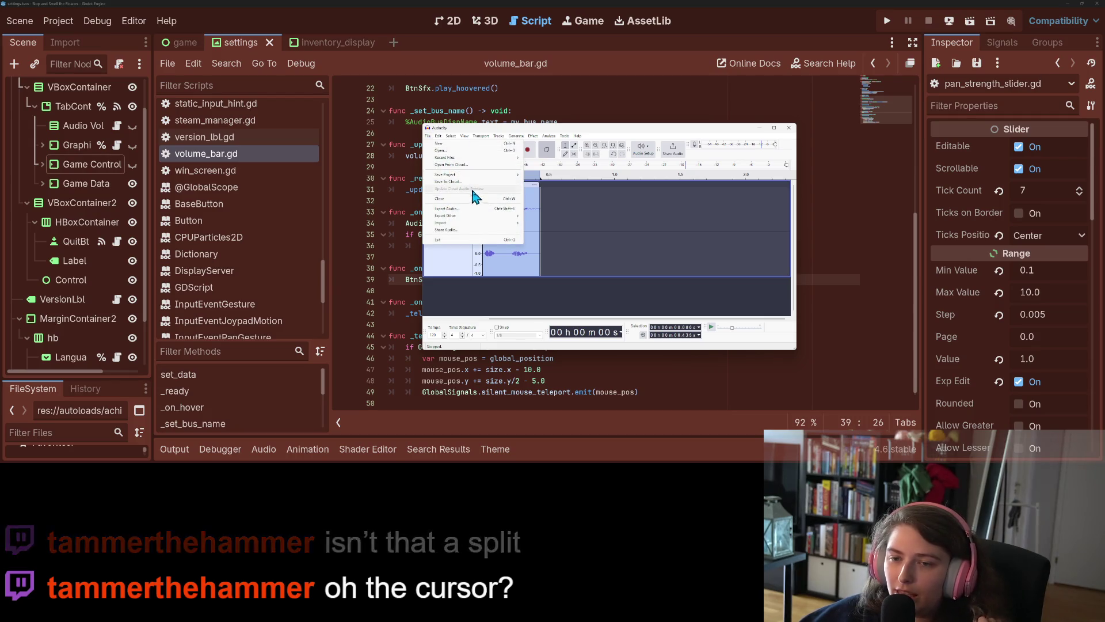
Step: Export the clip as mhmm_mhmm.ogg into the game's sound-effects folder and return to Godot
click(478, 210)
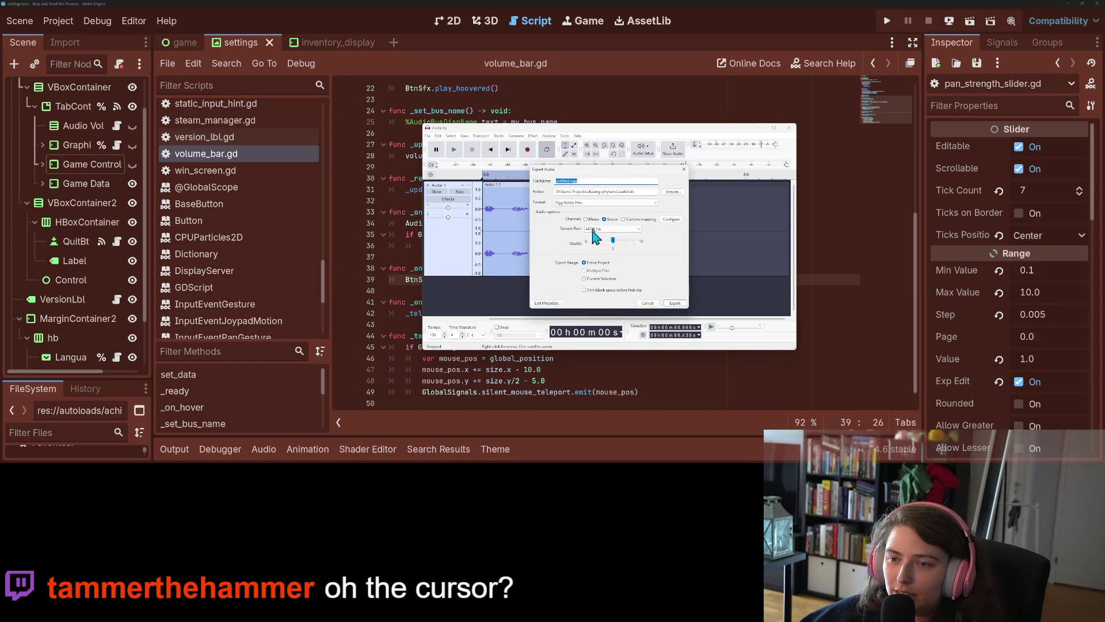
click(567, 181)
text(bd)
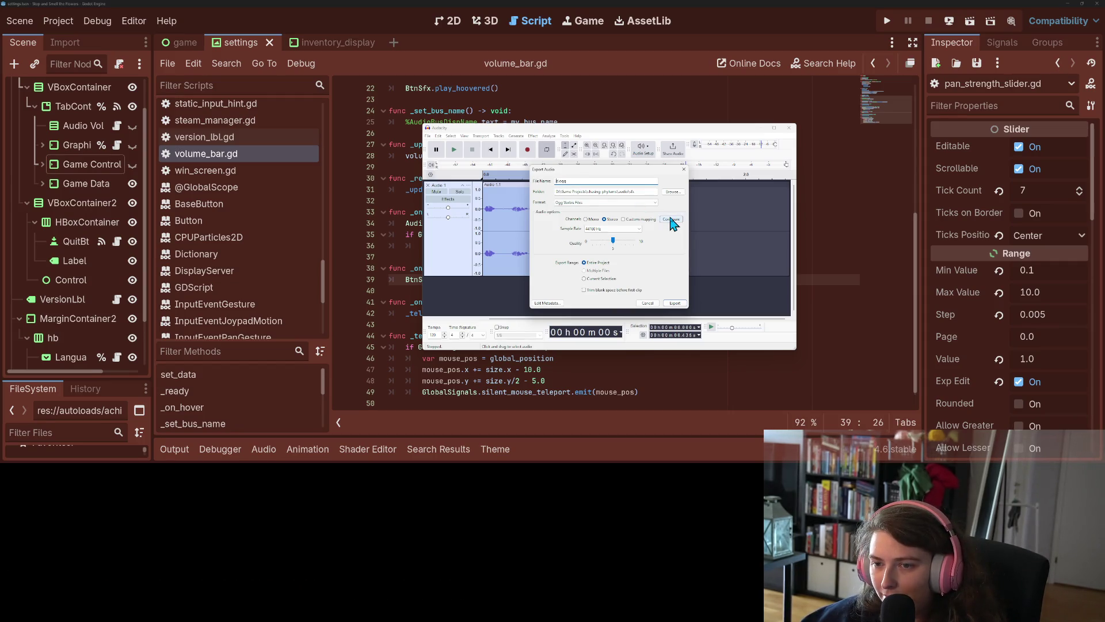
text(music)
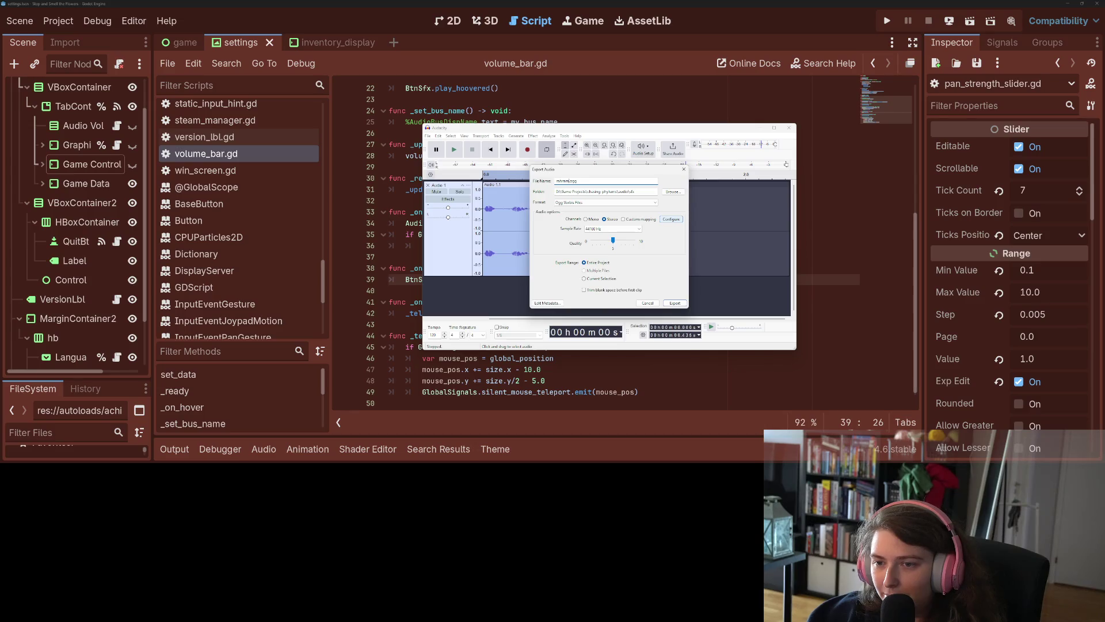
text(mm)
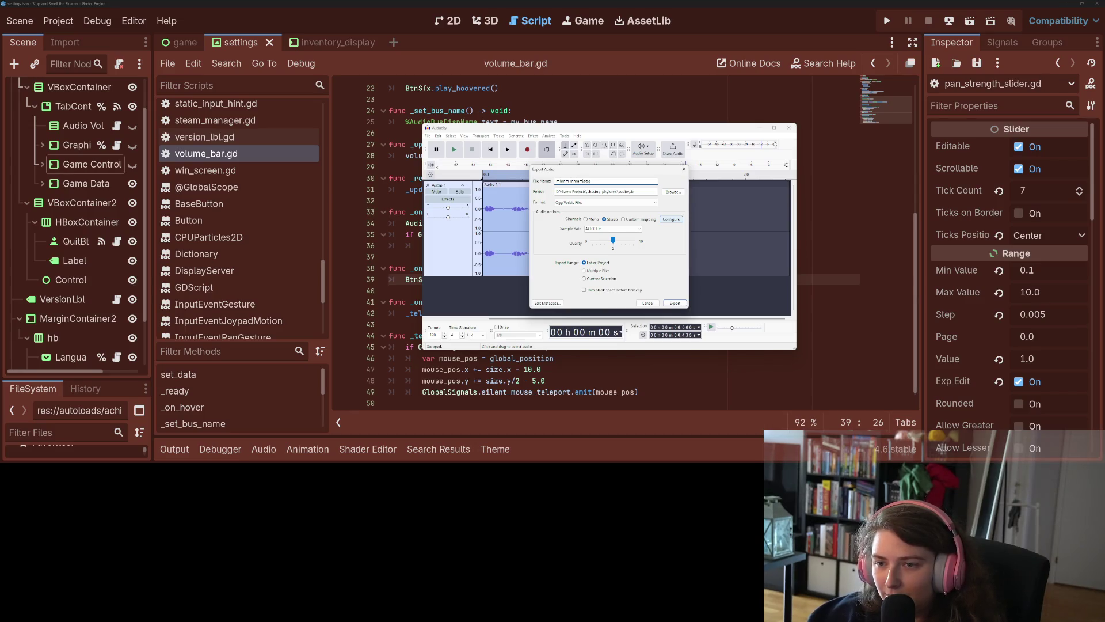
text(_)
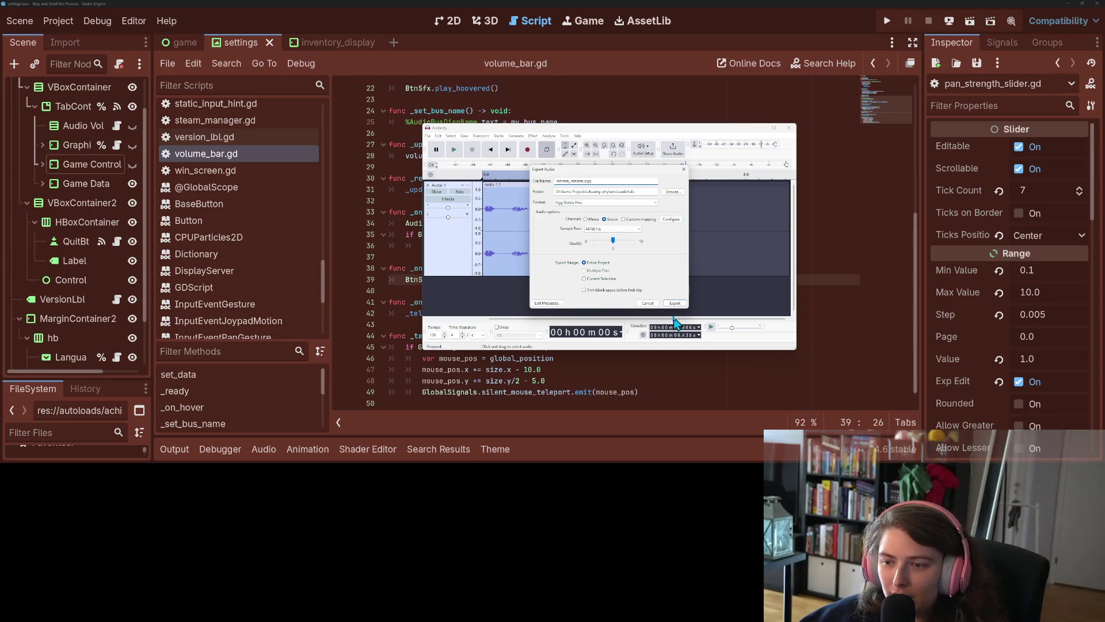
click(675, 303)
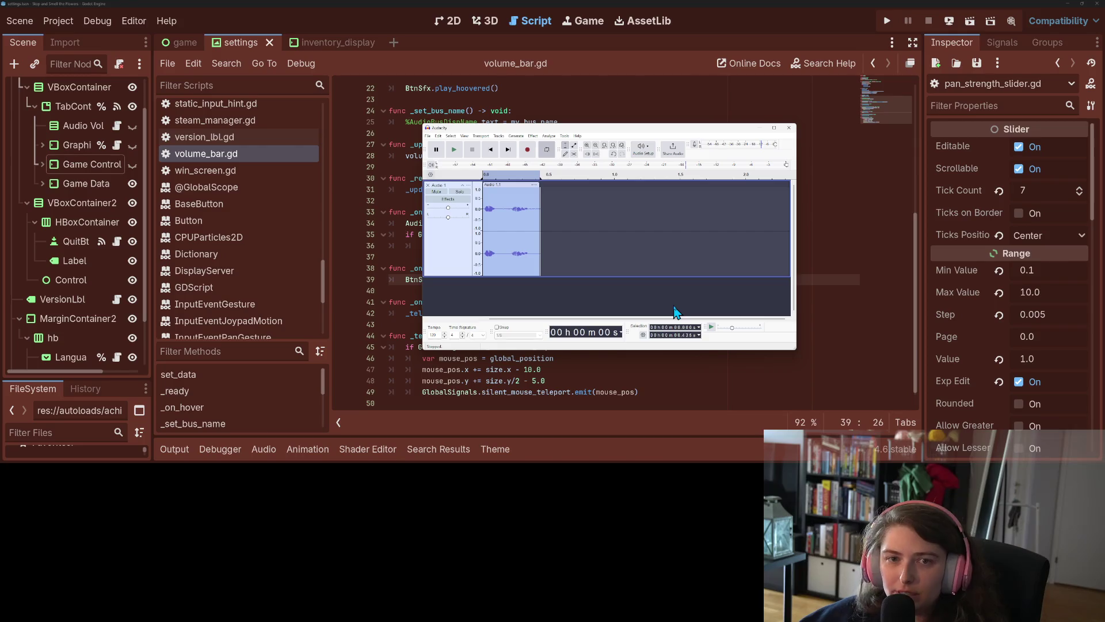
click(896, 222)
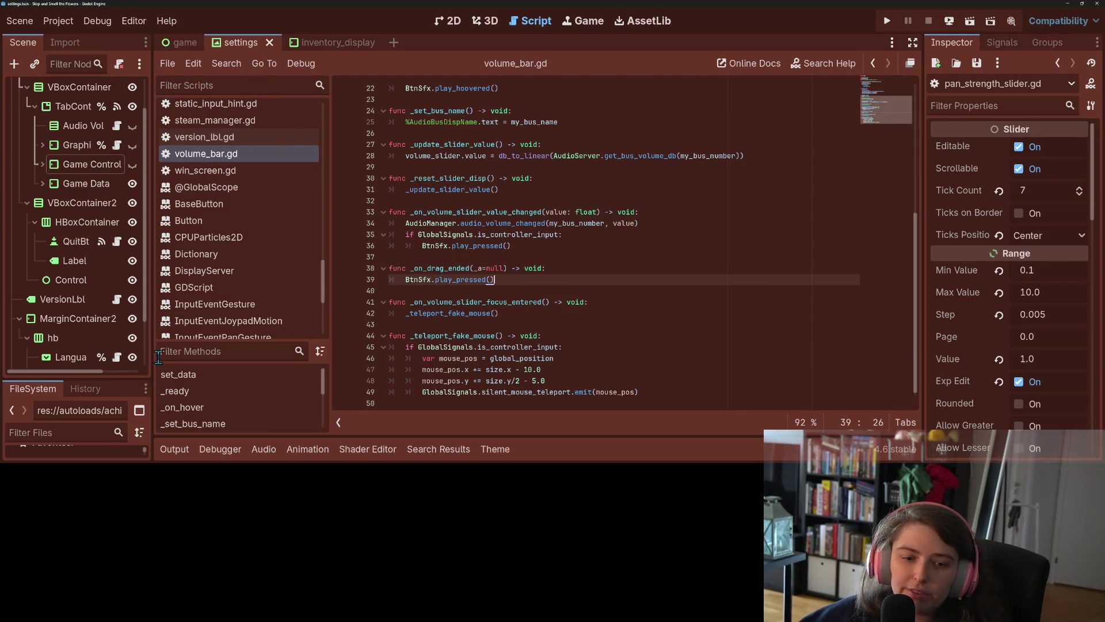
Step: Filter the FileSystem by 'btn' and open the btn_sfx.tscn scene with its full node tree
click(56, 438)
text(btn)
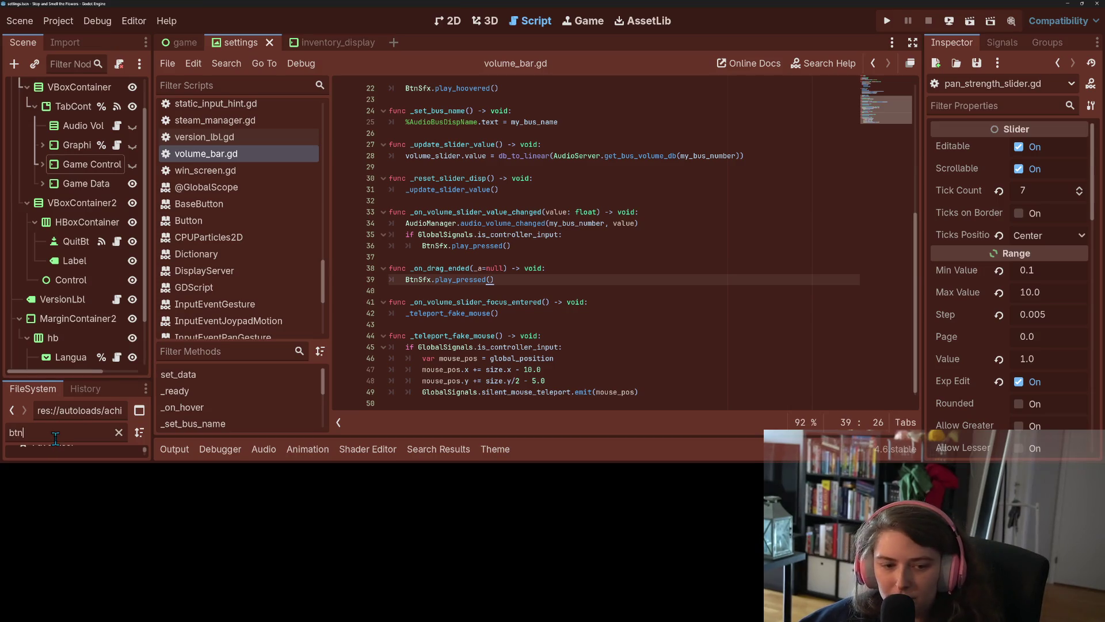
drag(81, 379, 64, 232)
scroll(69, 345, down, 5)
scroll(78, 380, up, 2)
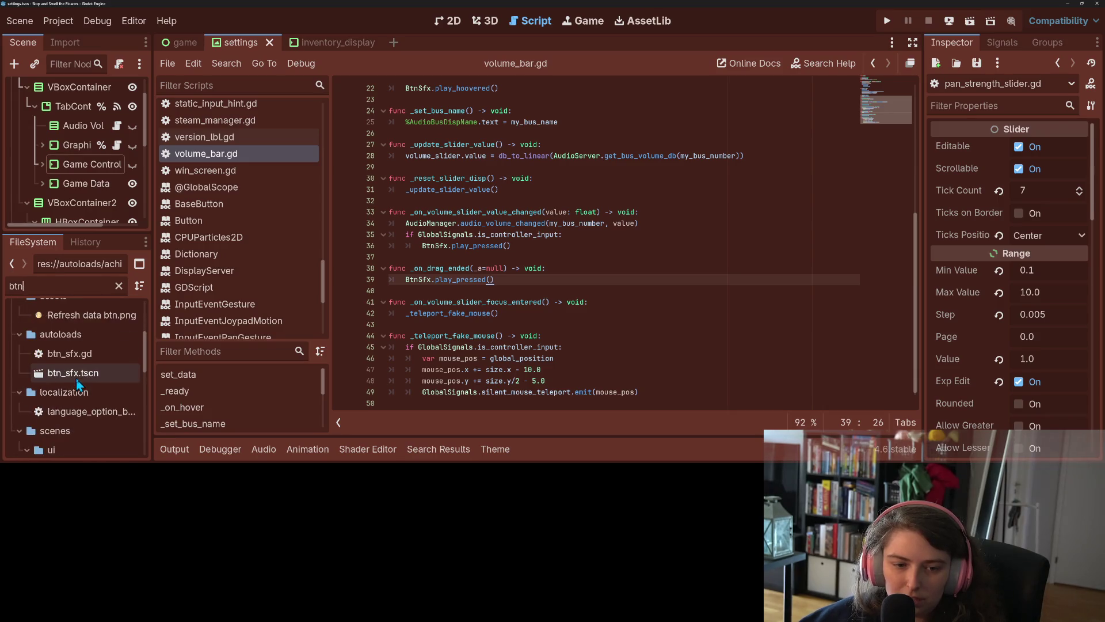
double_click(77, 376)
click(86, 184)
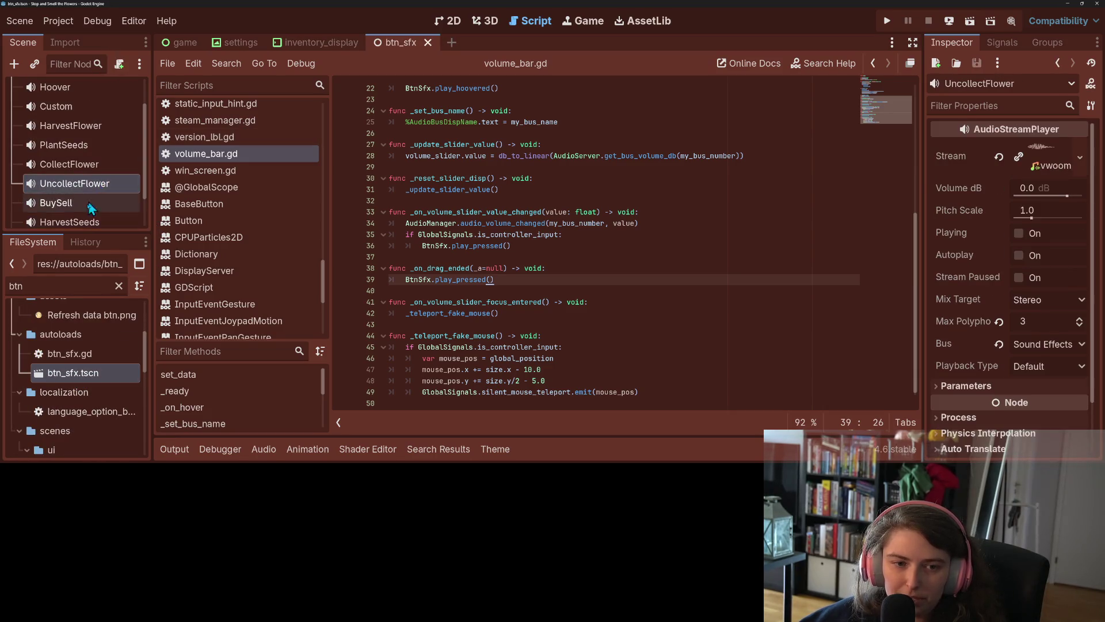
drag(75, 231, 75, 312)
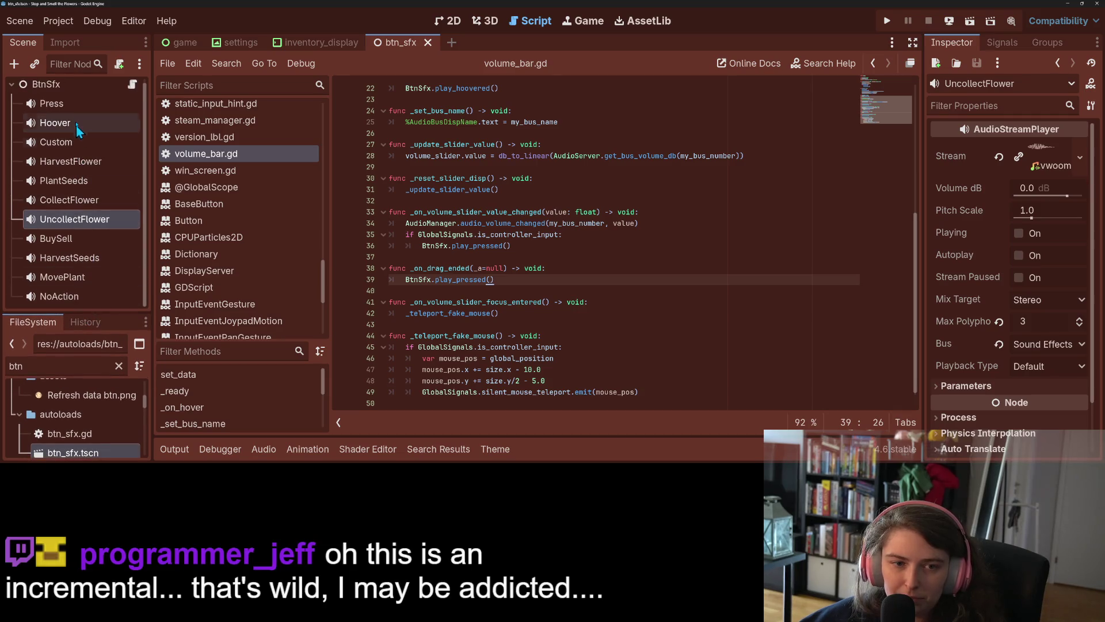
Step: Load mhmm_mhmm.ogg as the NoAction sound player's stream and save the scene
click(60, 295)
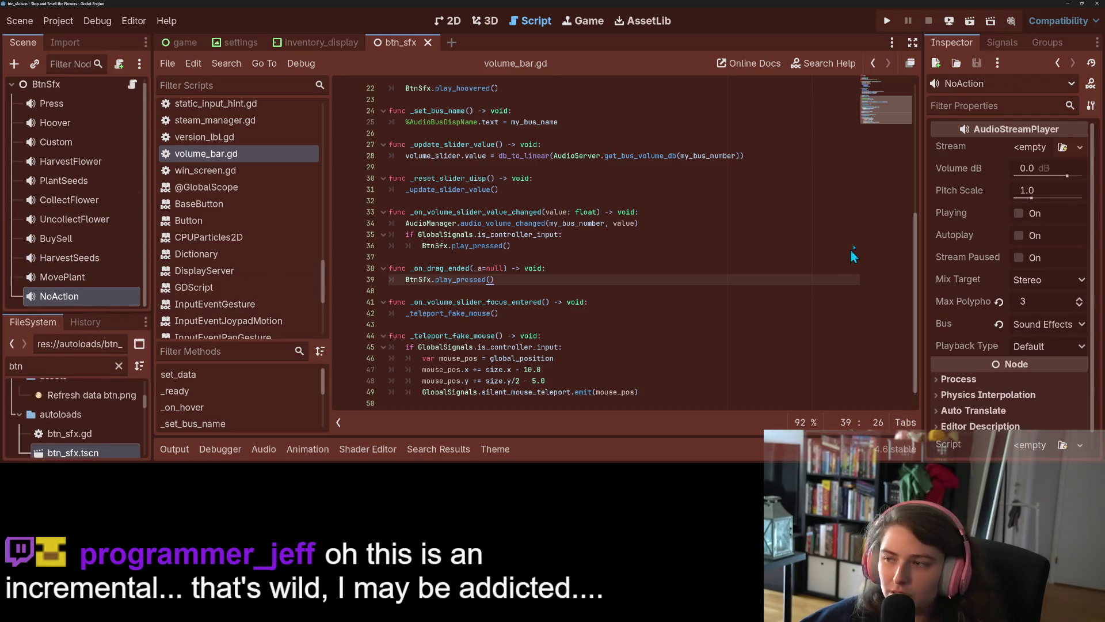
click(1062, 148)
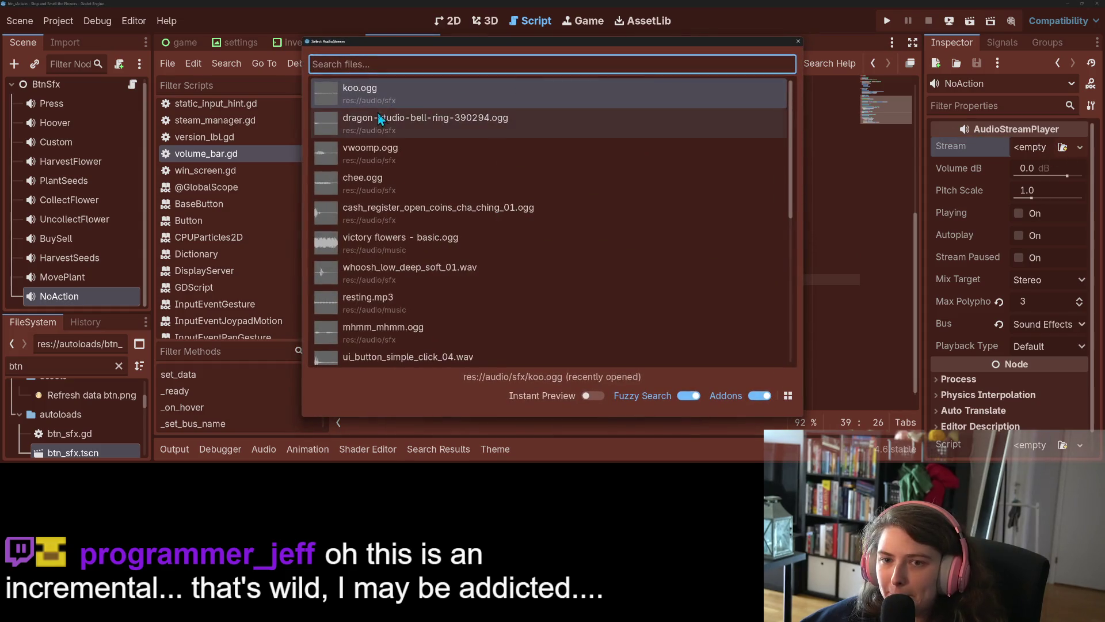
text(mhm)
key(Return)
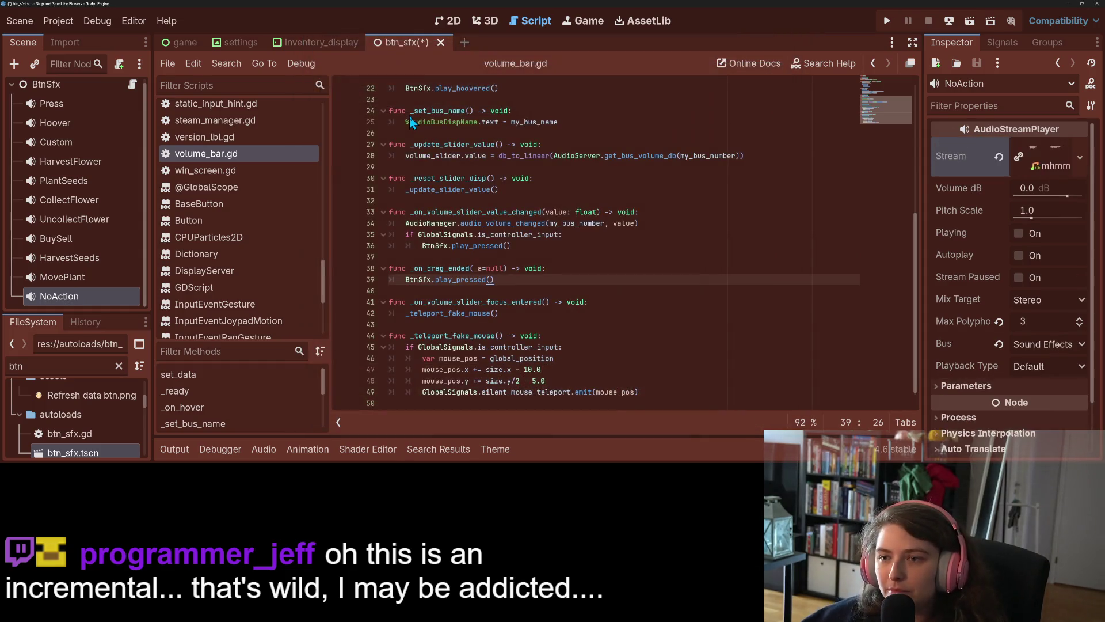
key(ctrl+s)
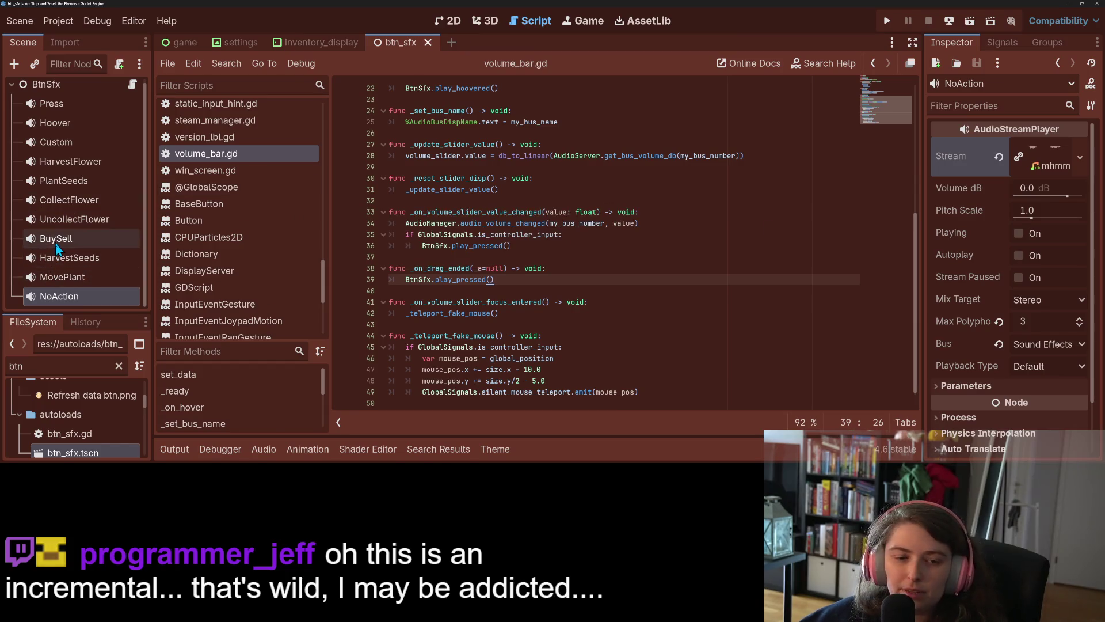
Step: Compare the BuySell and MovePlant sound settings, previewing MovePlant, then reselect NoAction
click(58, 247)
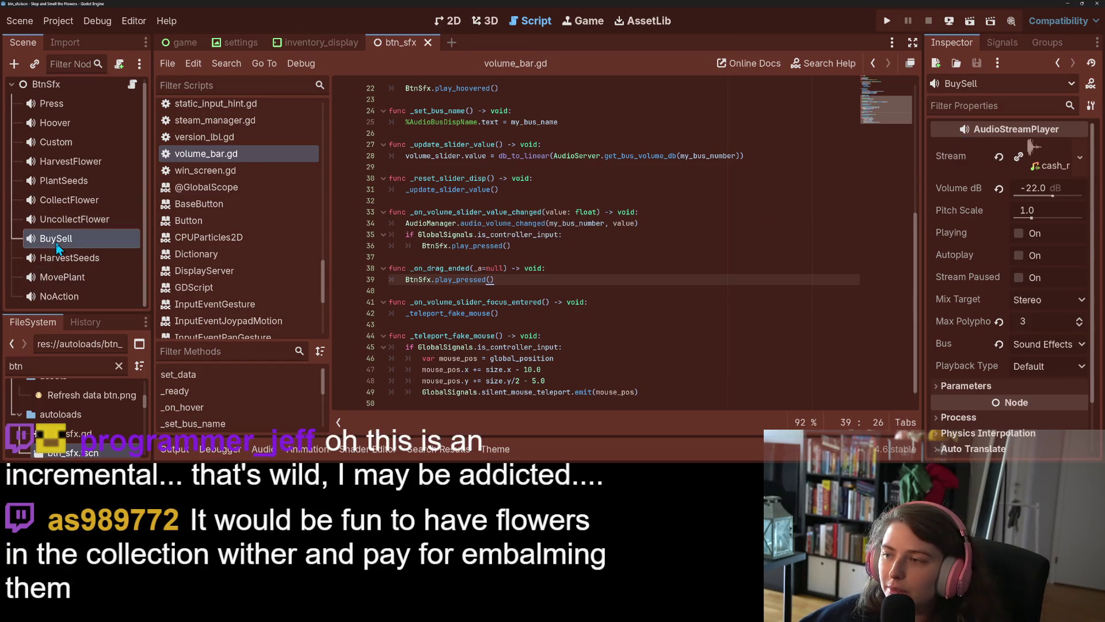
click(79, 284)
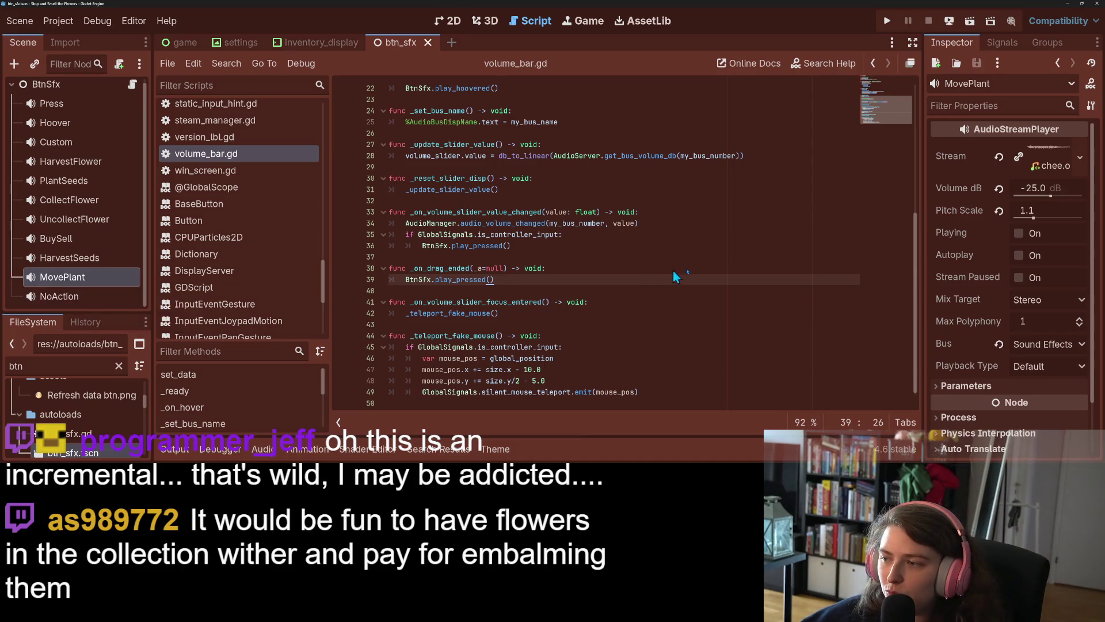
click(1021, 232)
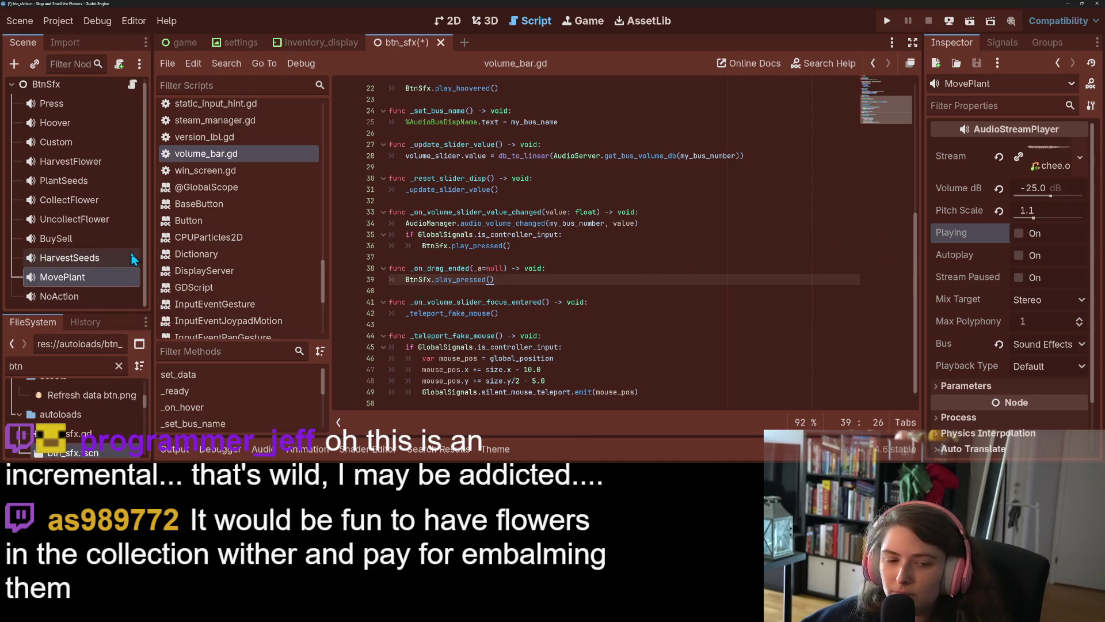
click(59, 296)
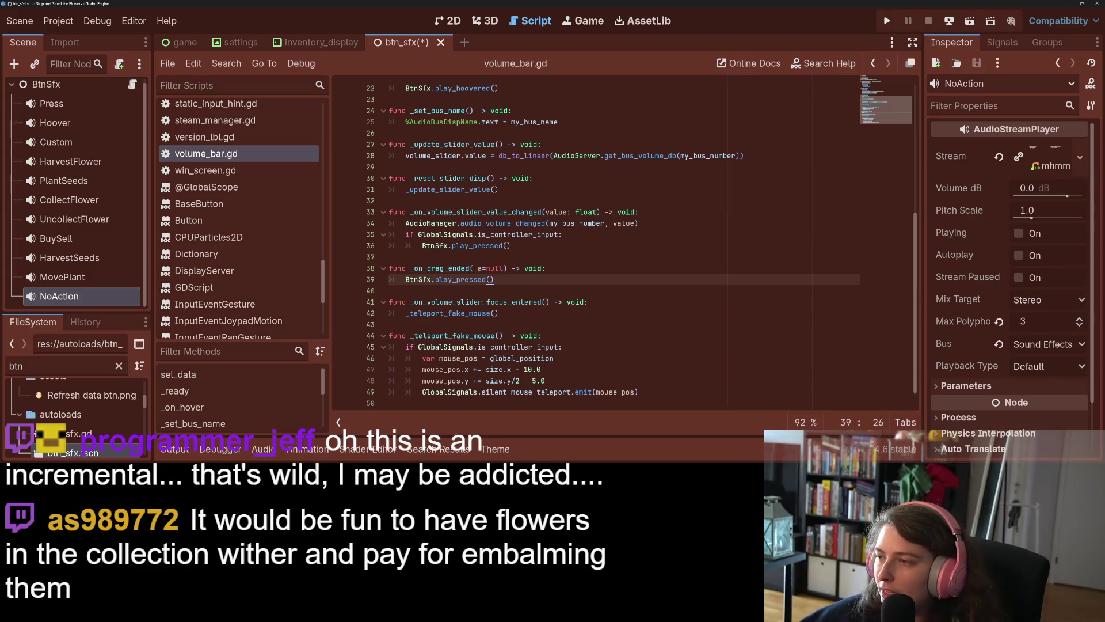
click(1080, 156)
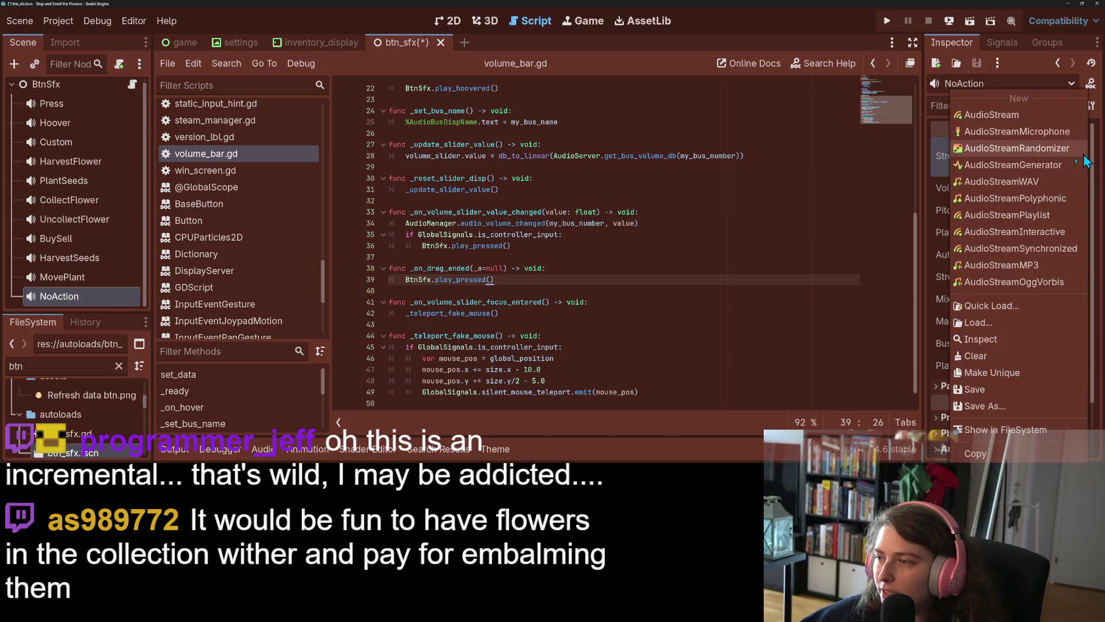
Step: Replace NoAction's stream with a new AudioStreamRandomizer whose single entry is mhmm_mhmm.ogg
click(1047, 149)
click(961, 232)
click(984, 253)
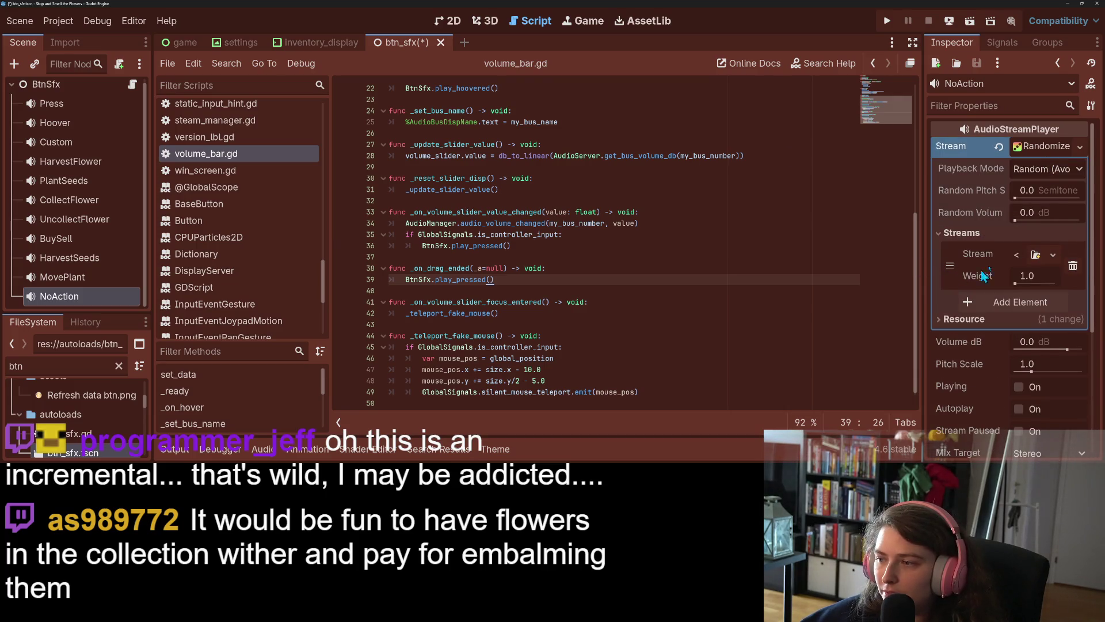
click(1036, 255)
double_click(397, 100)
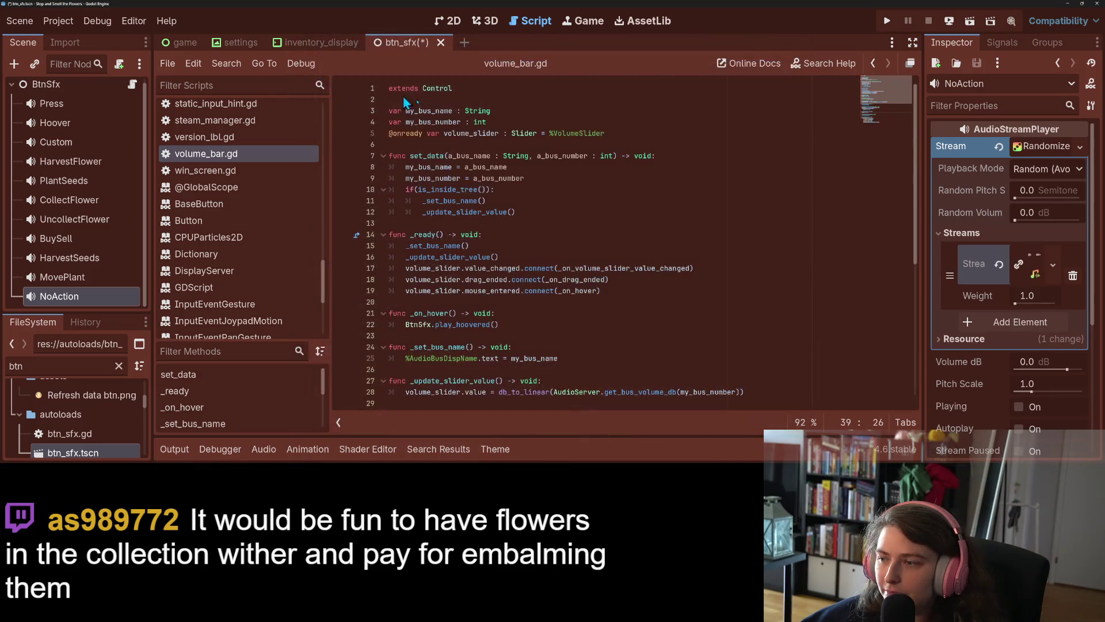
drag(922, 172, 764, 168)
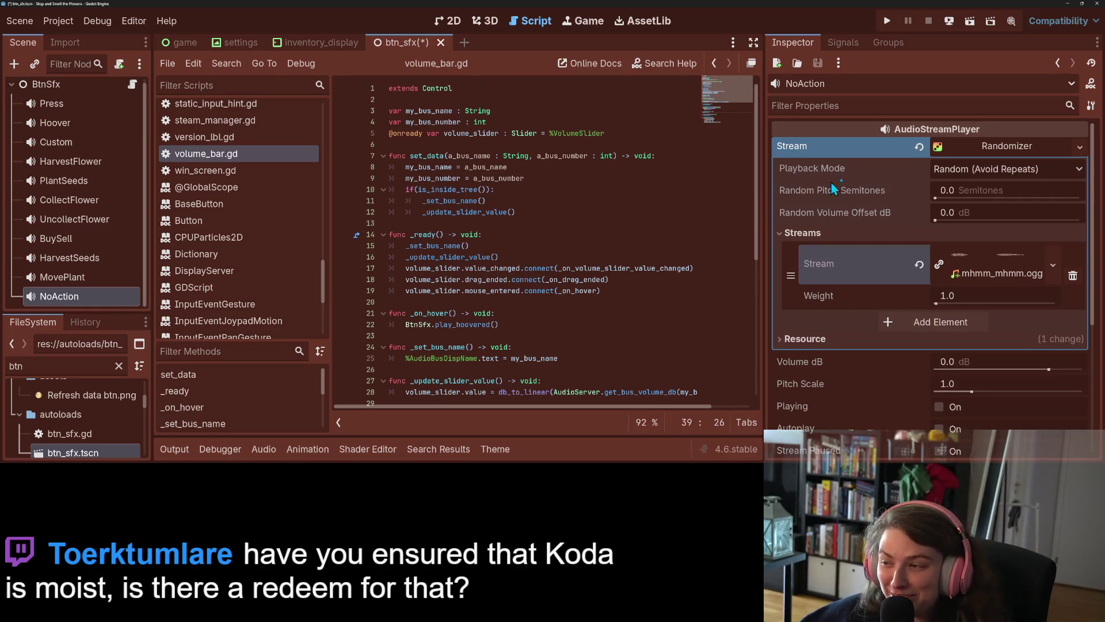
click(978, 193)
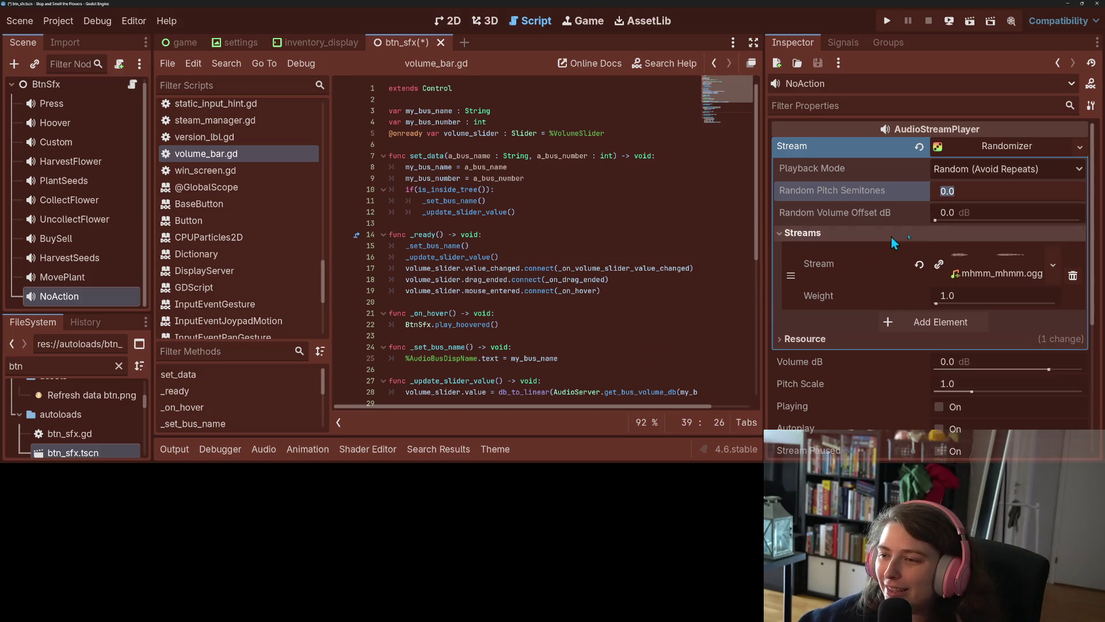
Step: Set NoAction's Random Pitch Semitones to 0.1, save the scene, and show the Audio bus layout
text(0.)
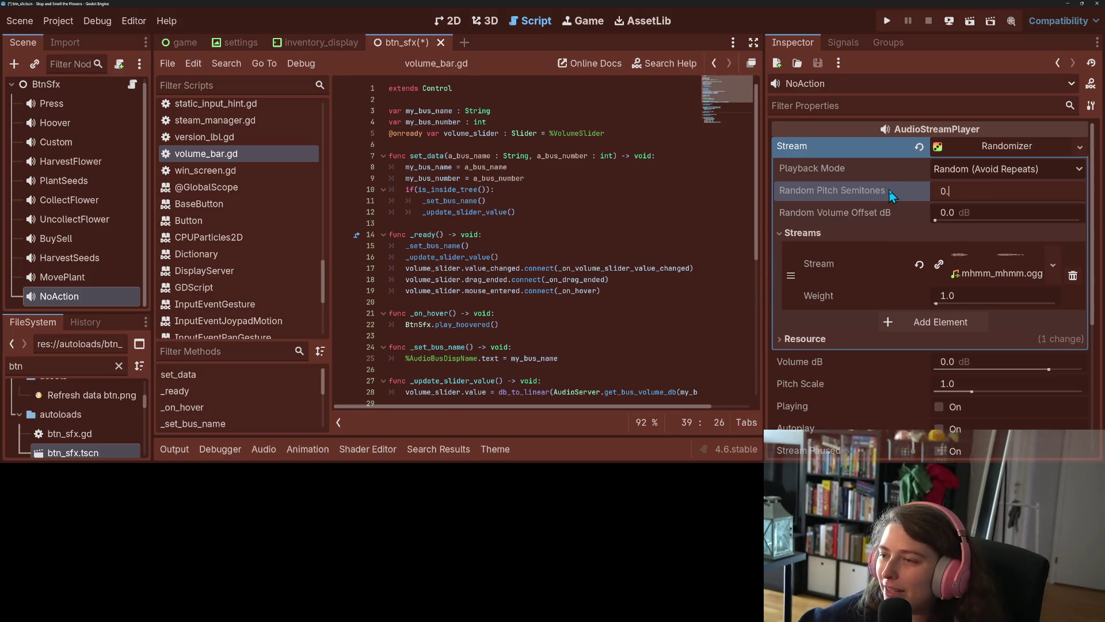
text(1)
key(Return)
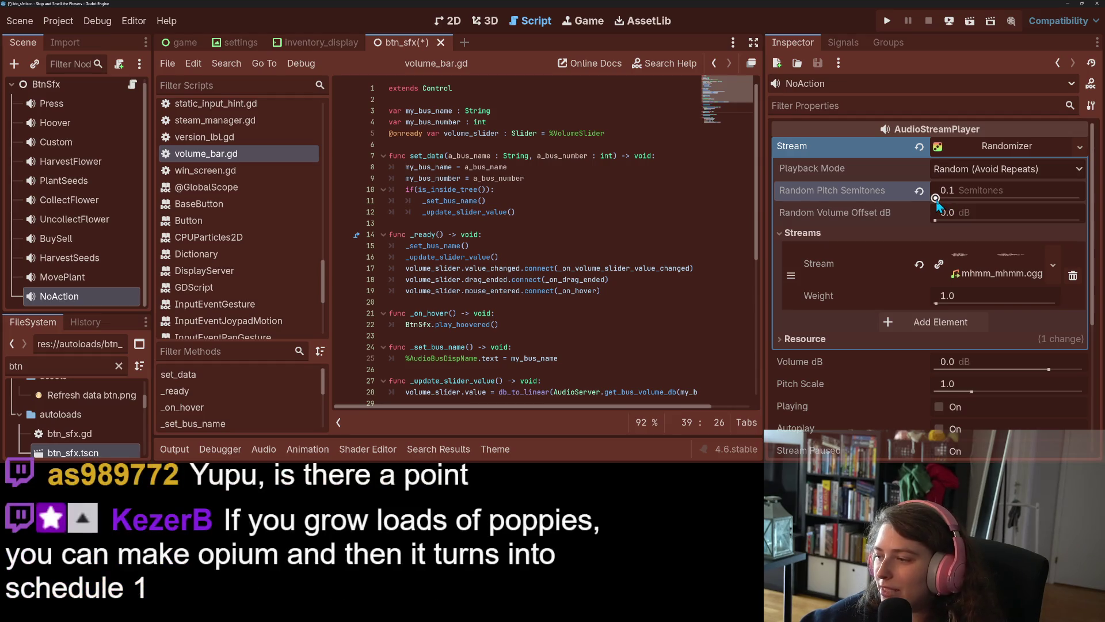
key(ctrl+s)
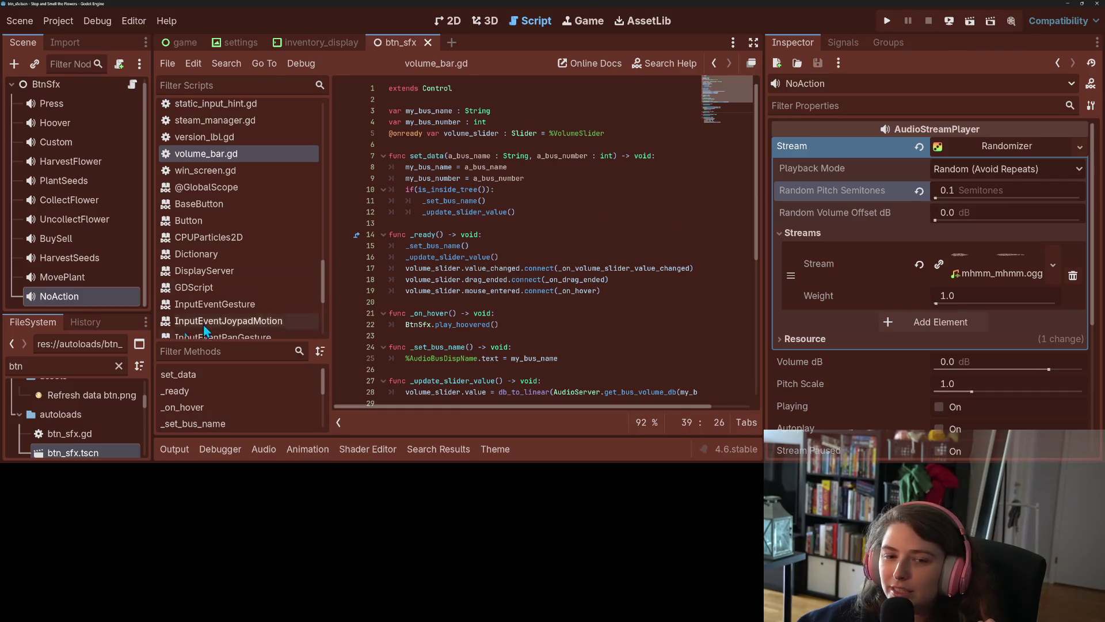
click(263, 449)
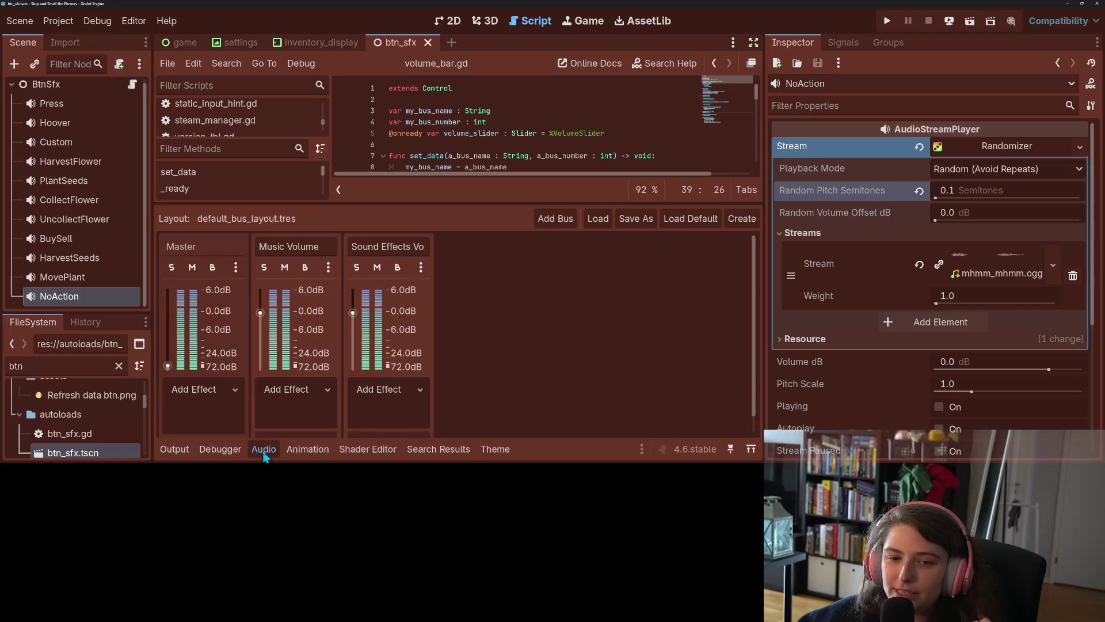
Step: Reset the Master bus volume, then set NoAction's volume to -20 dB and preview it several times
click(235, 267)
click(255, 320)
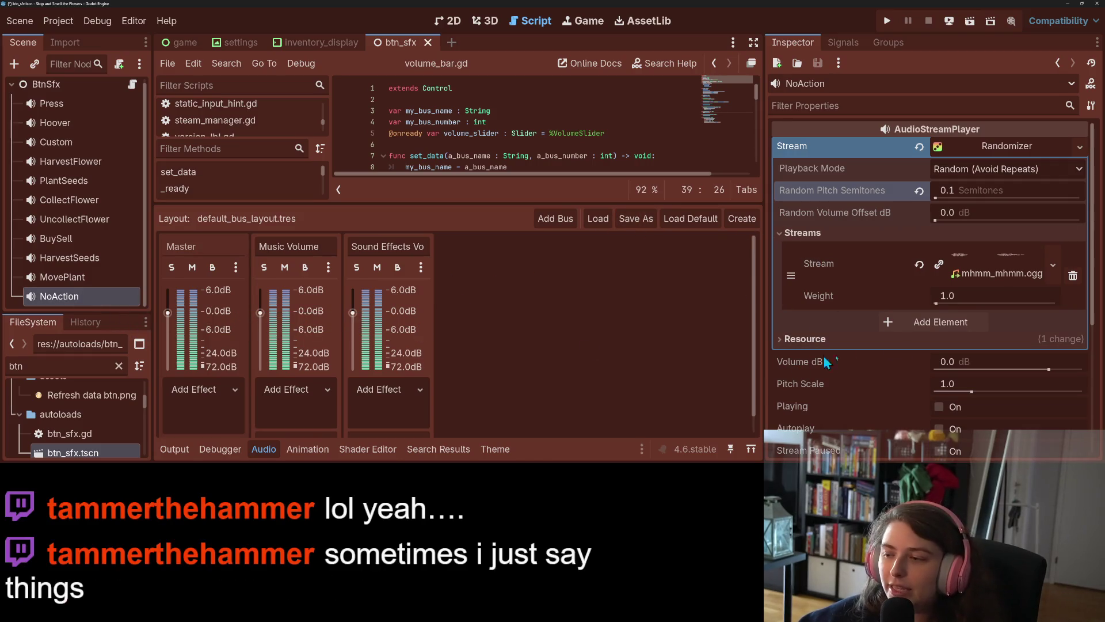
click(969, 363)
text(-20)
key(Return)
click(939, 408)
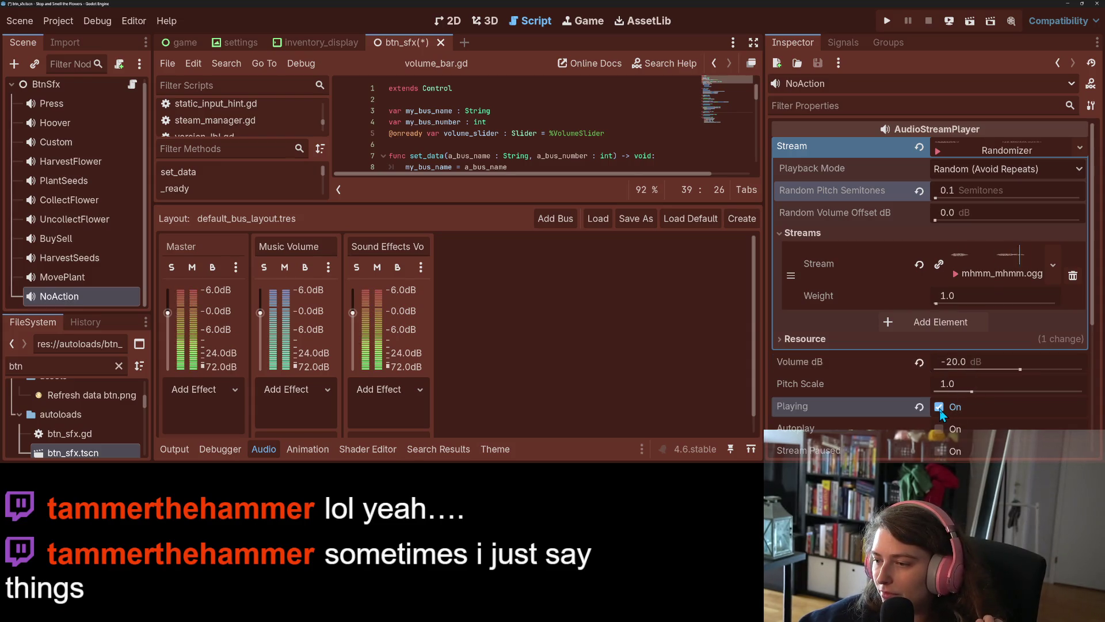
click(940, 407)
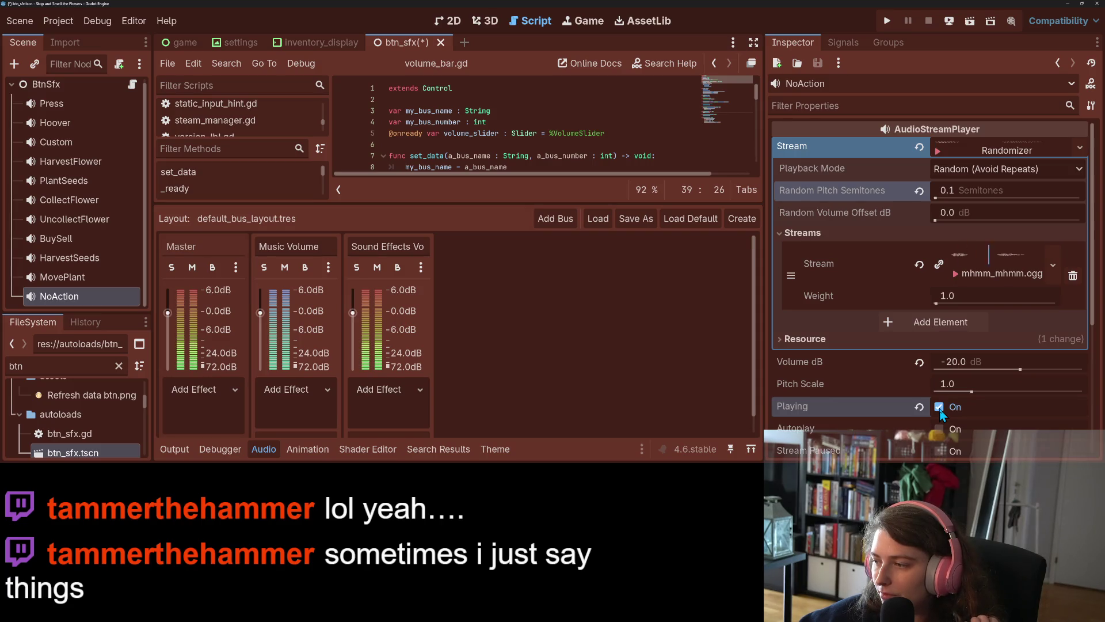
click(939, 408)
click(940, 408)
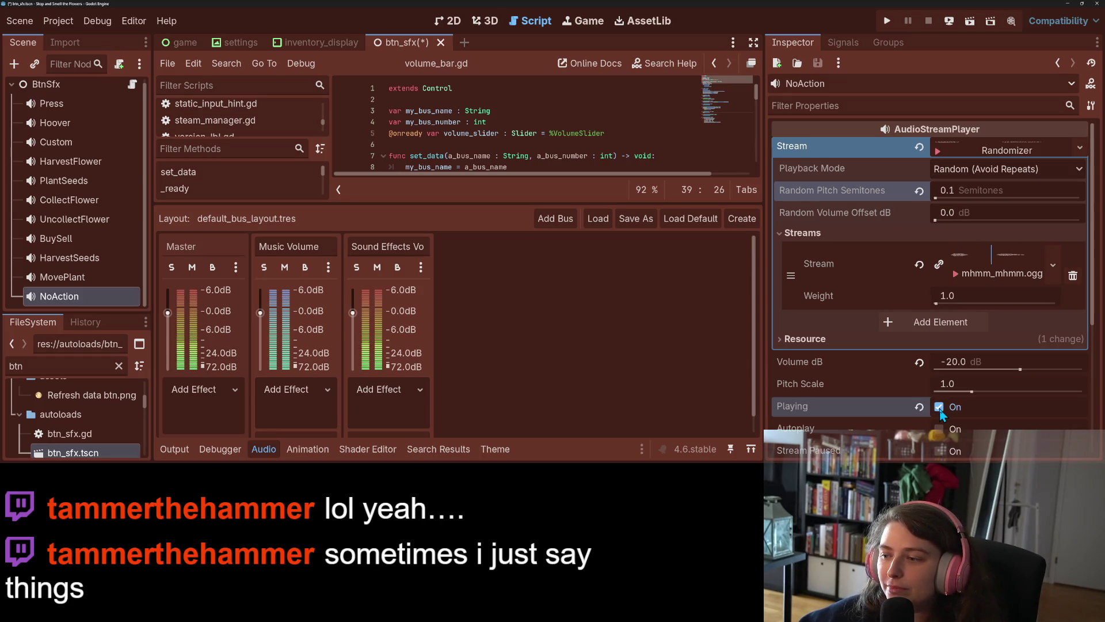
Step: Try NoAction's volume at -15 dB, then settle on -10 dB, previewing each
click(967, 361)
text(-15)
key(Return)
click(939, 406)
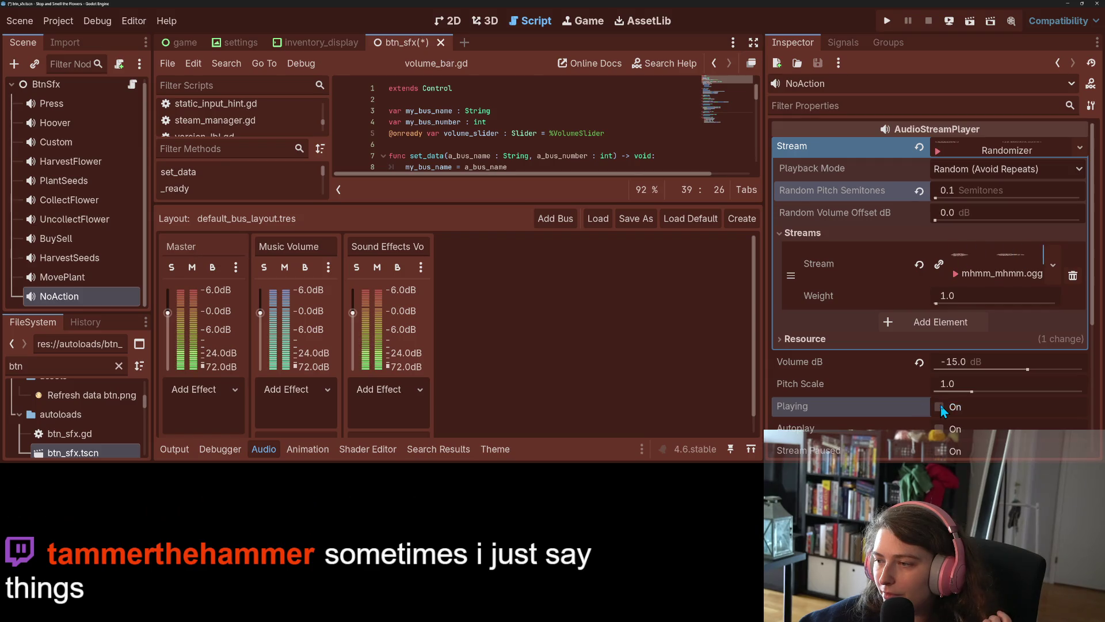
click(966, 363)
text(-10)
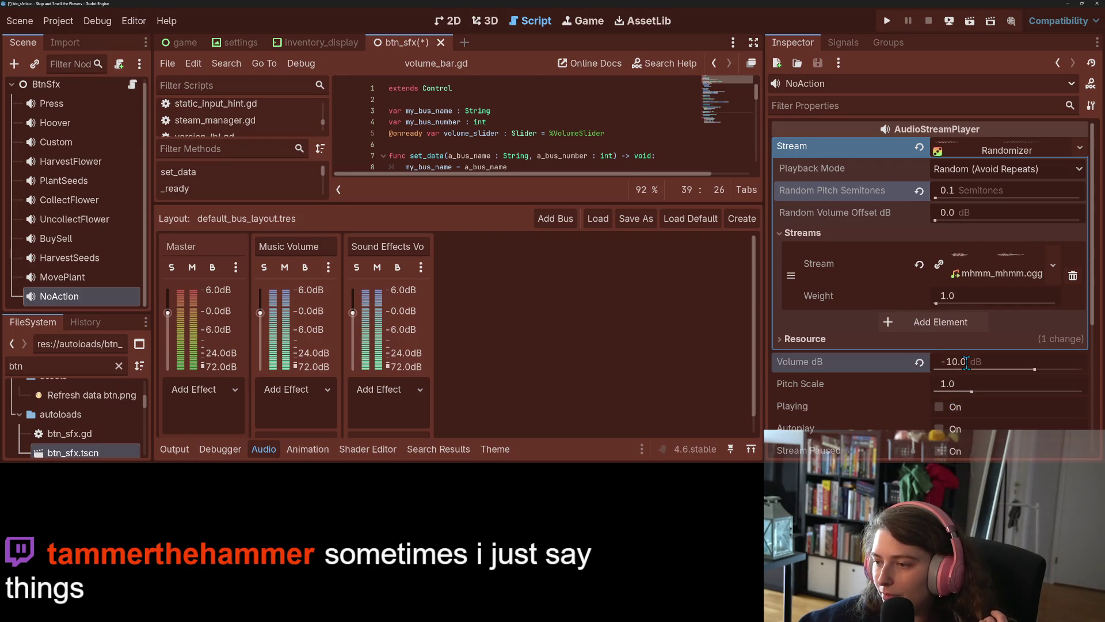
key(Return)
click(942, 405)
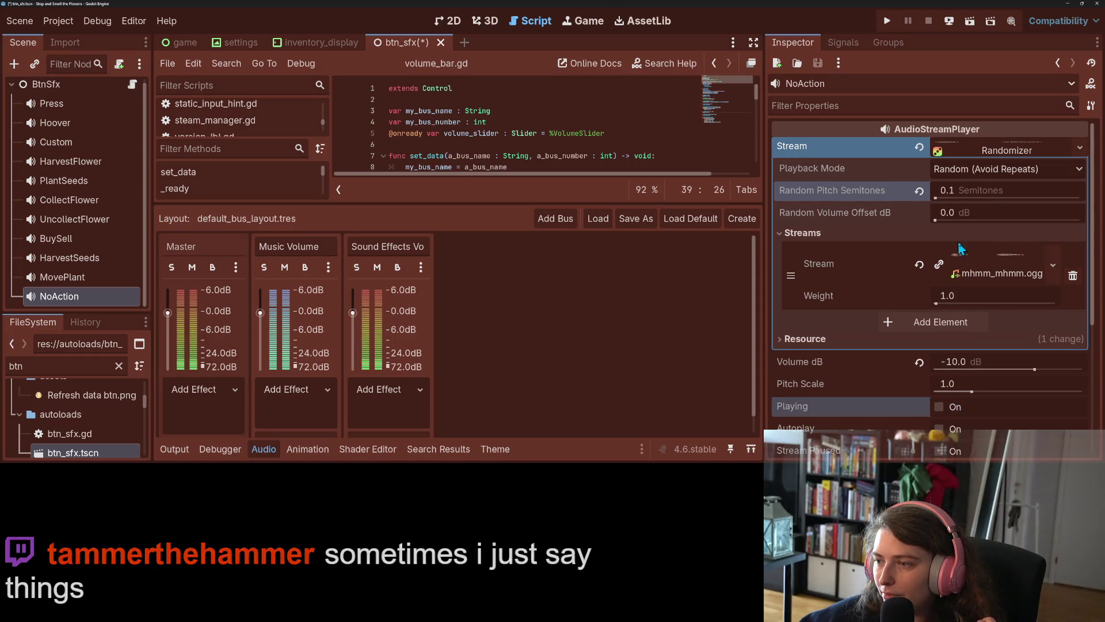
Step: Raise the randomizer's Random Pitch Semitones to 0.5 and preview the sound
click(988, 189)
text(0.5)
key(Return)
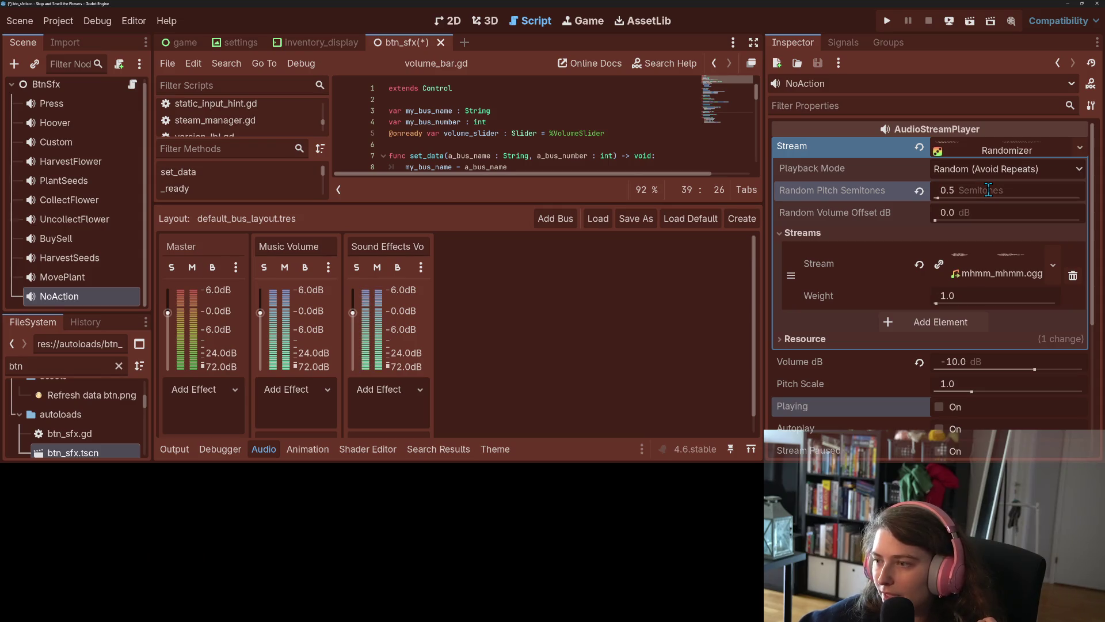
click(940, 406)
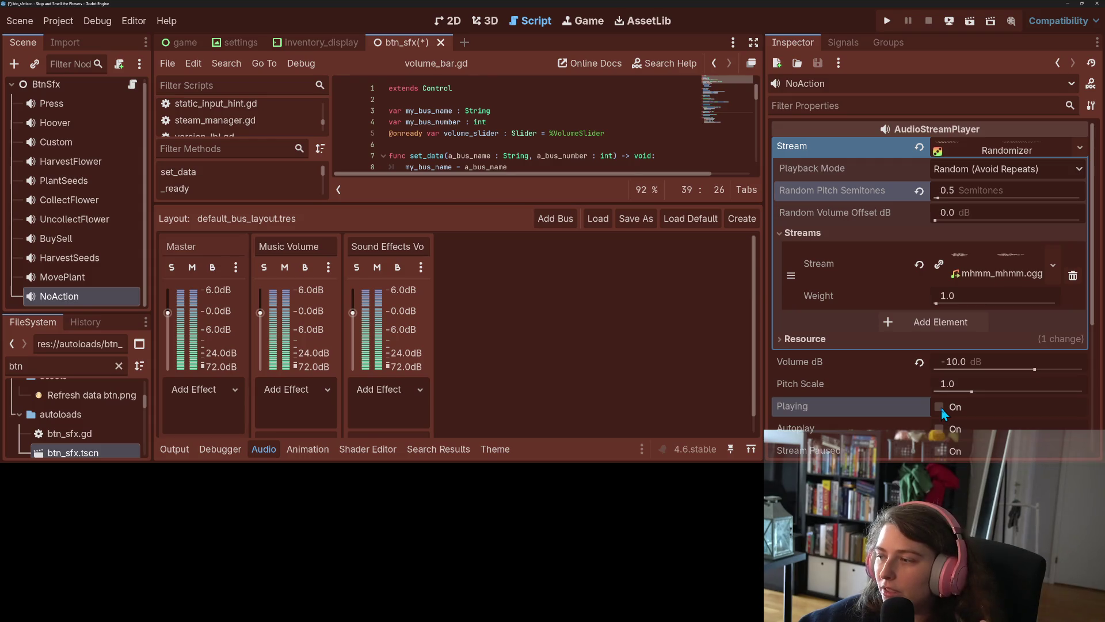
Step: Replay the NoAction sound, then set its Random Pitch Semitones to 2
click(940, 406)
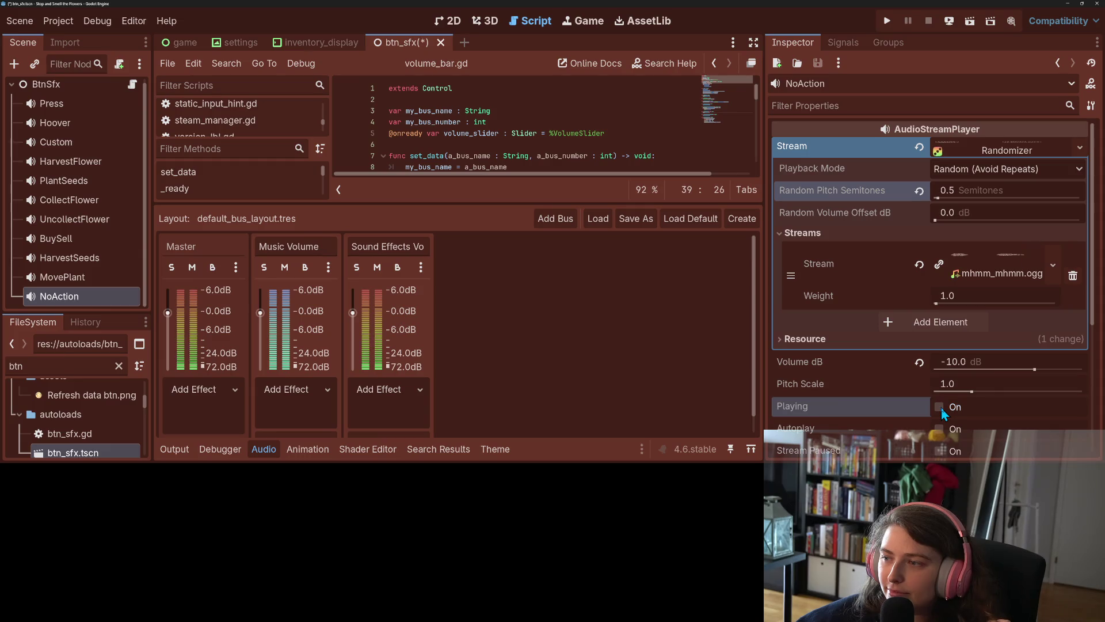
click(941, 406)
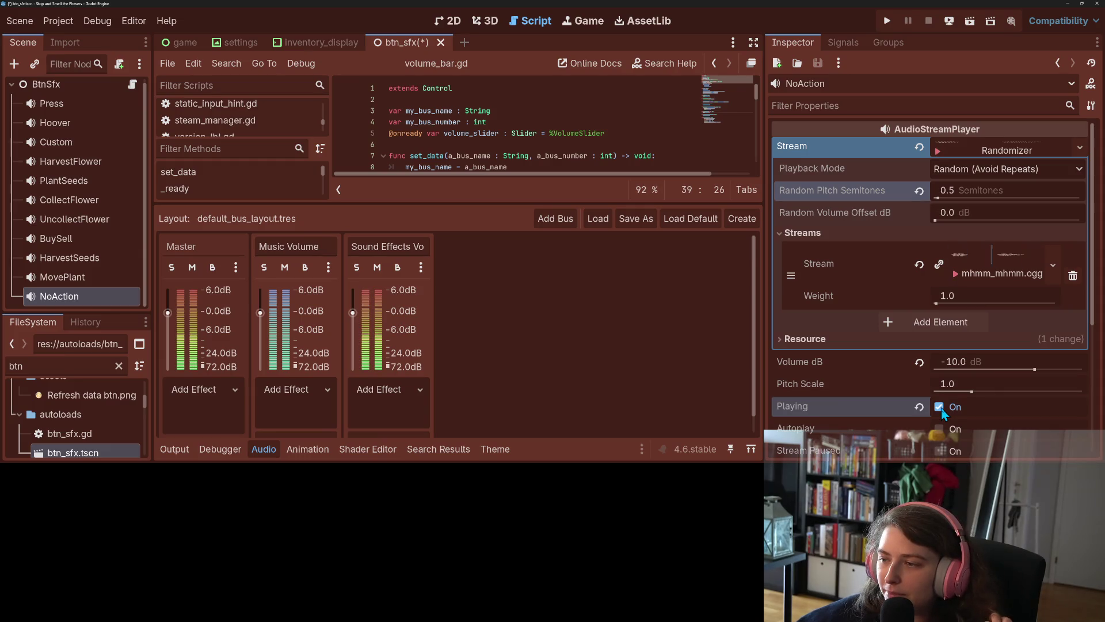
click(973, 191)
text(2)
key(Return)
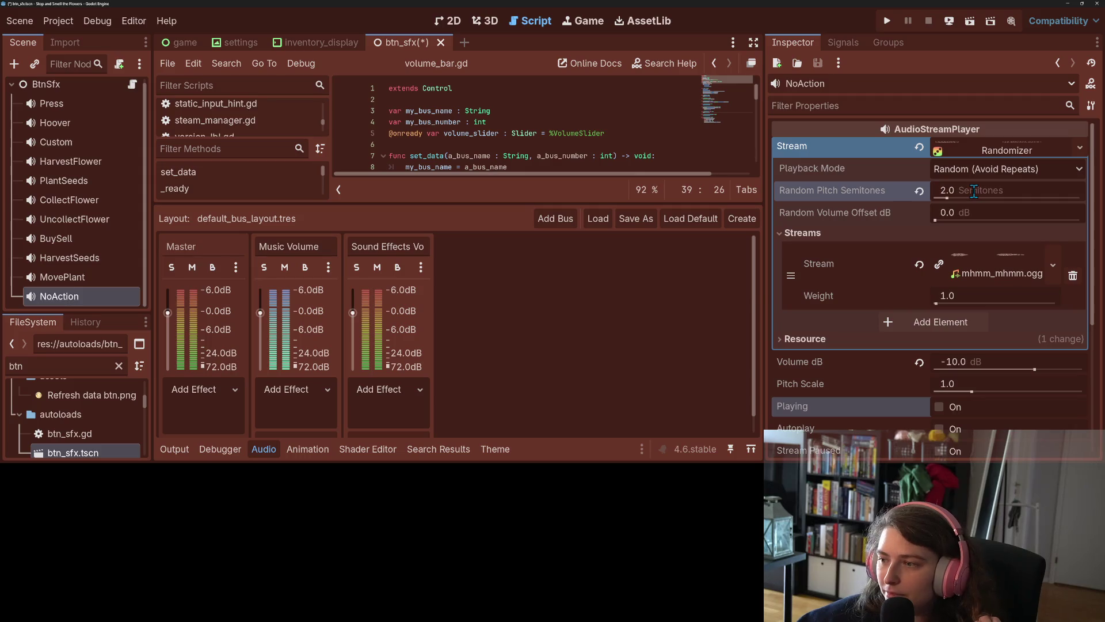
Step: Listen to the wider 2-semitone pitch variation, save the scene, and hide the audio bus layout
click(941, 406)
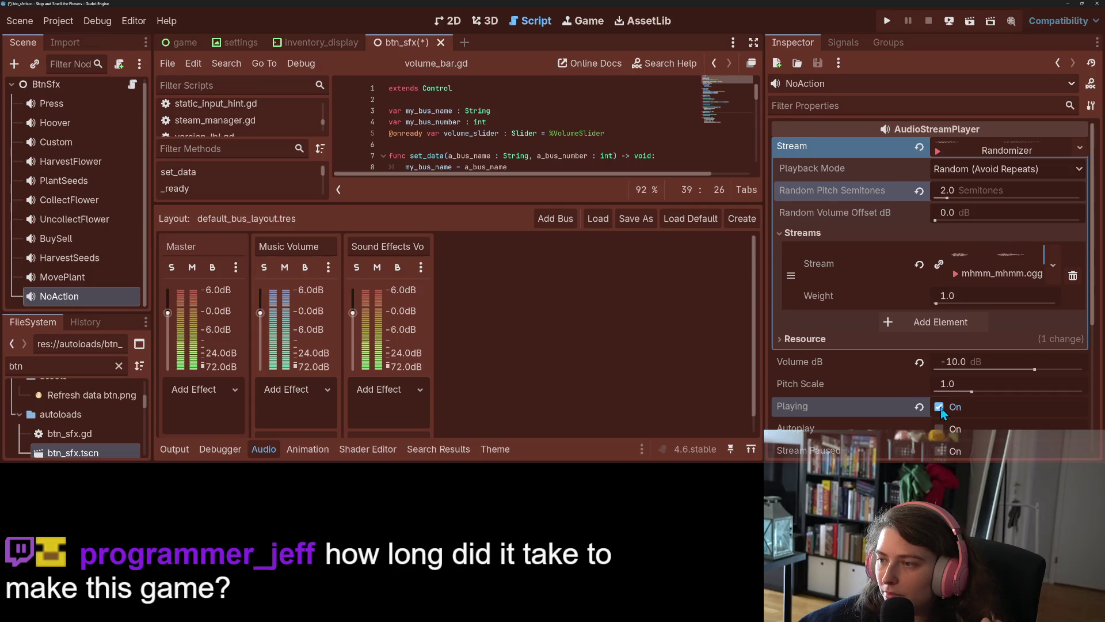
click(940, 407)
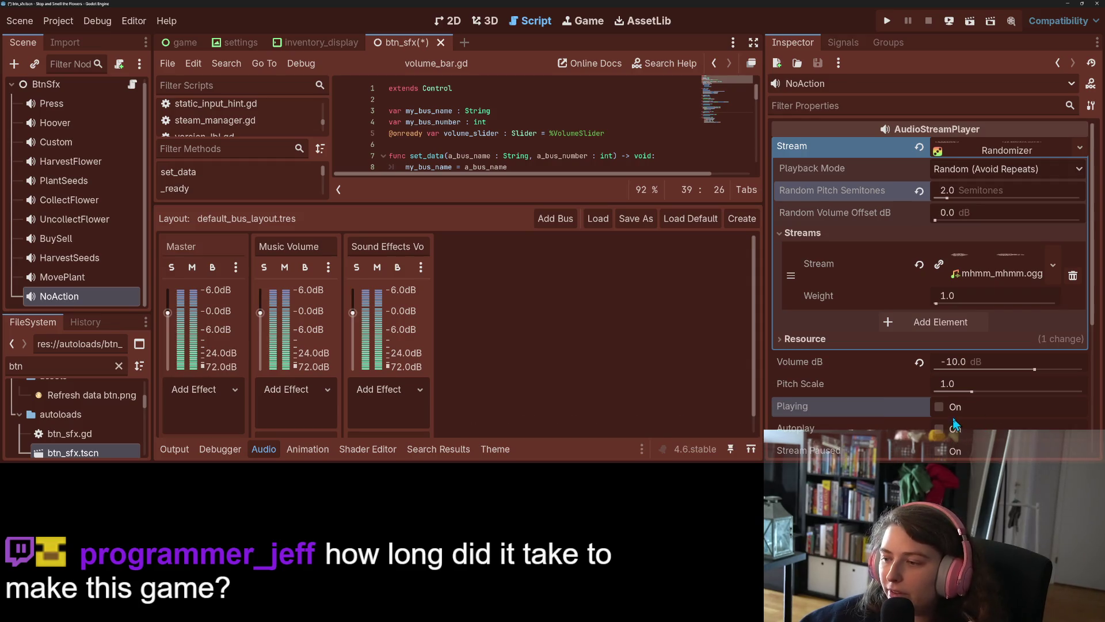
click(939, 407)
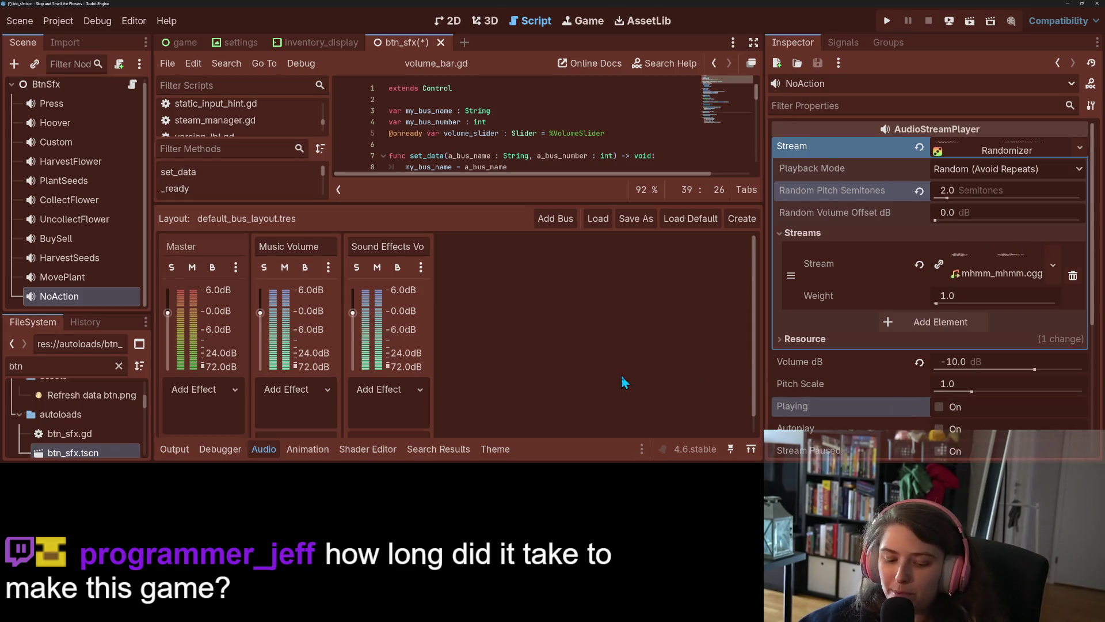
key(ctrl+s)
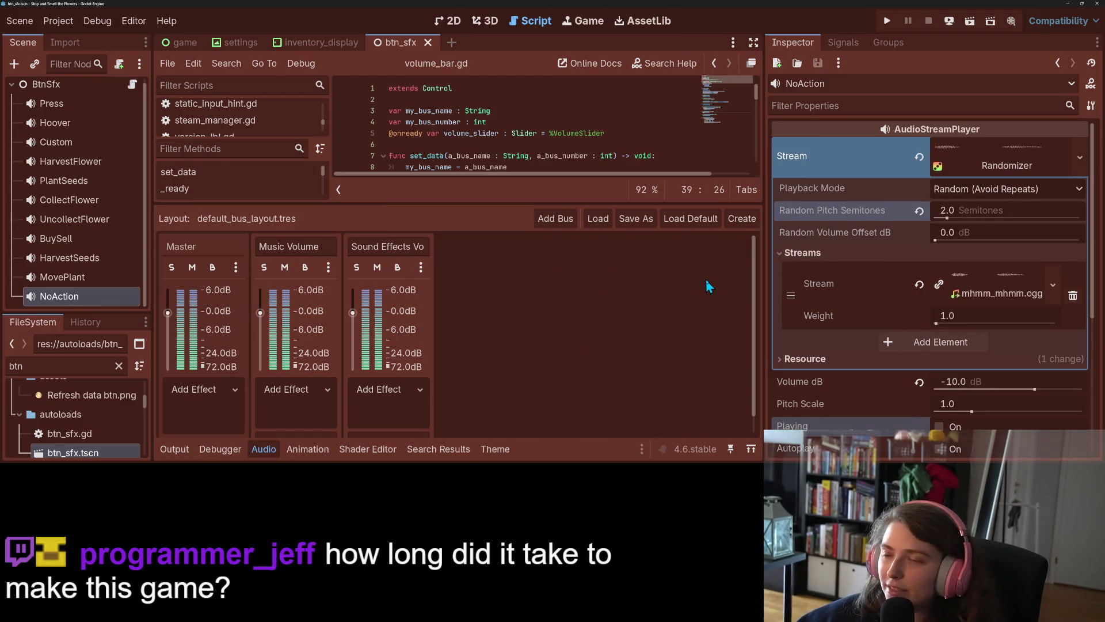
click(260, 452)
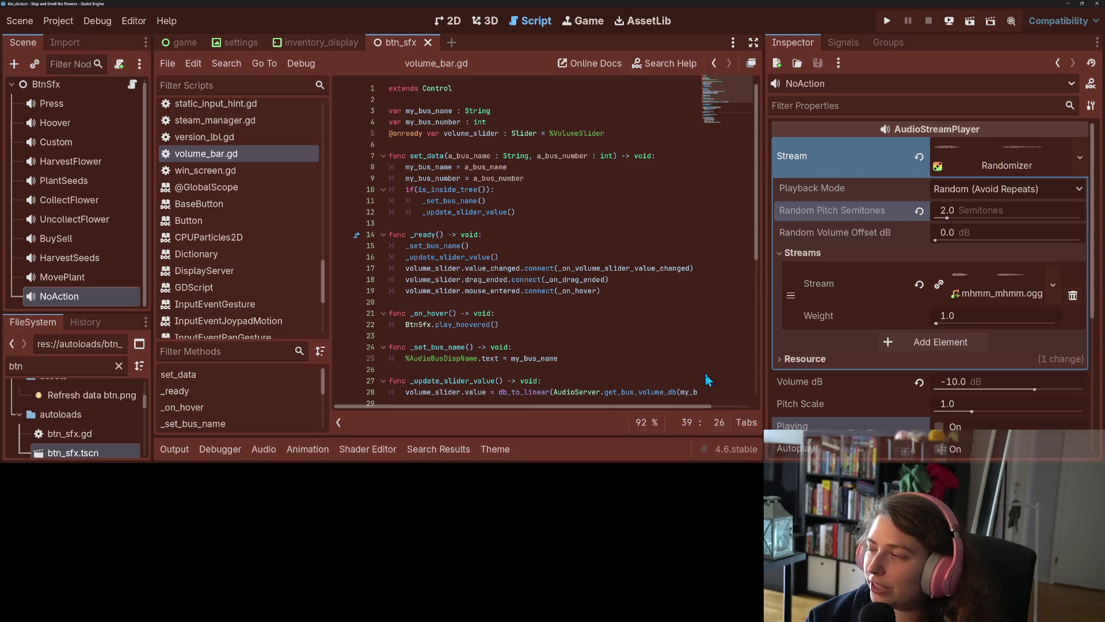
Step: Run the project and pick up the daisy seed packet in the game
click(568, 337)
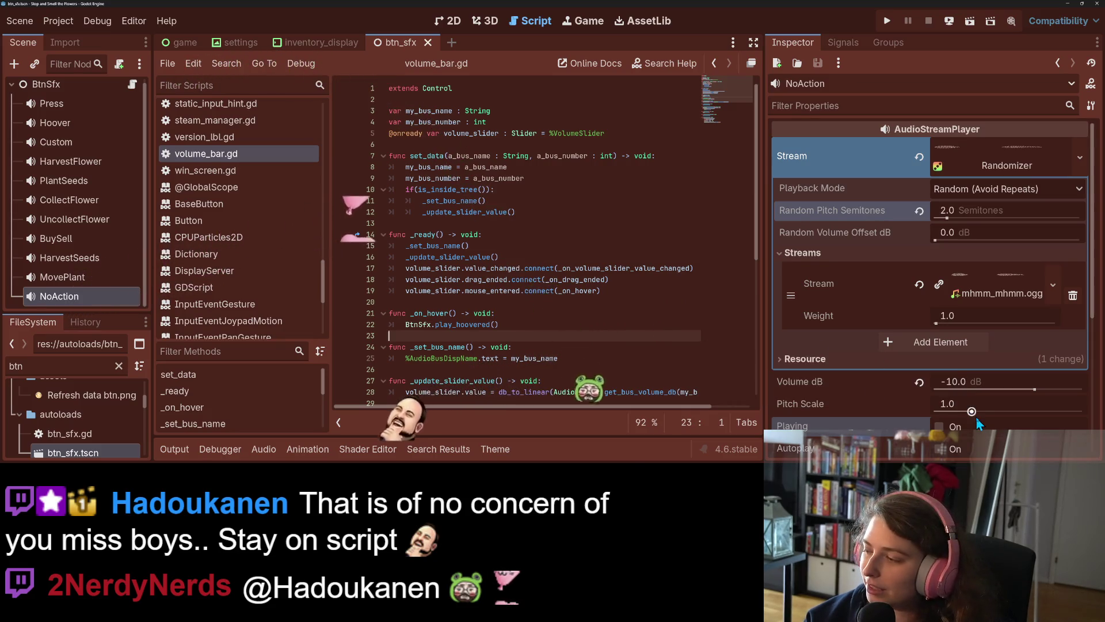
click(887, 20)
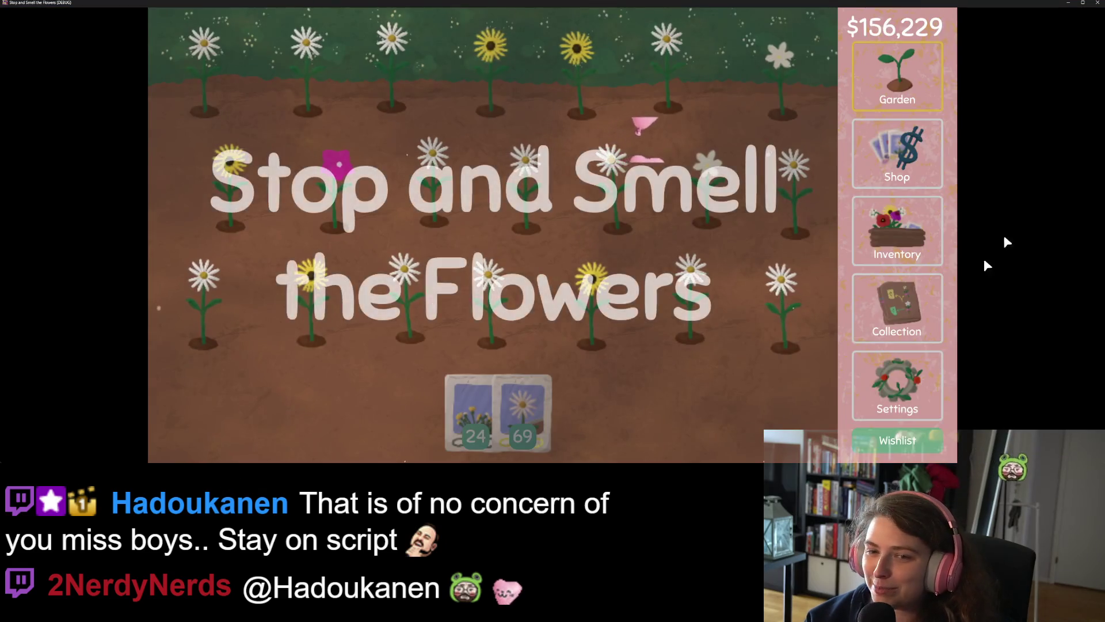
click(521, 396)
mouse_move(273, 65)
mouse_down()
mouse_move(584, 79)
mouse_move(791, 151)
mouse_move(259, 192)
mouse_move(459, 305)
mouse_move(839, 320)
mouse_move(863, 276)
mouse_up()
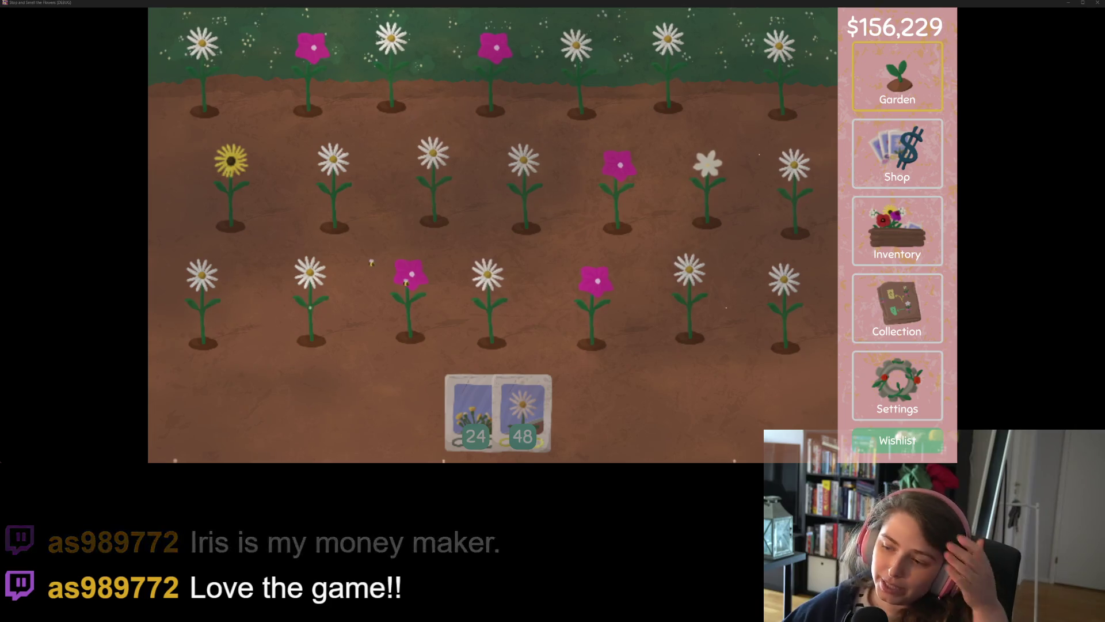
Step: Set the game's Sound Effects volume slightly lower in the audio settings
click(889, 375)
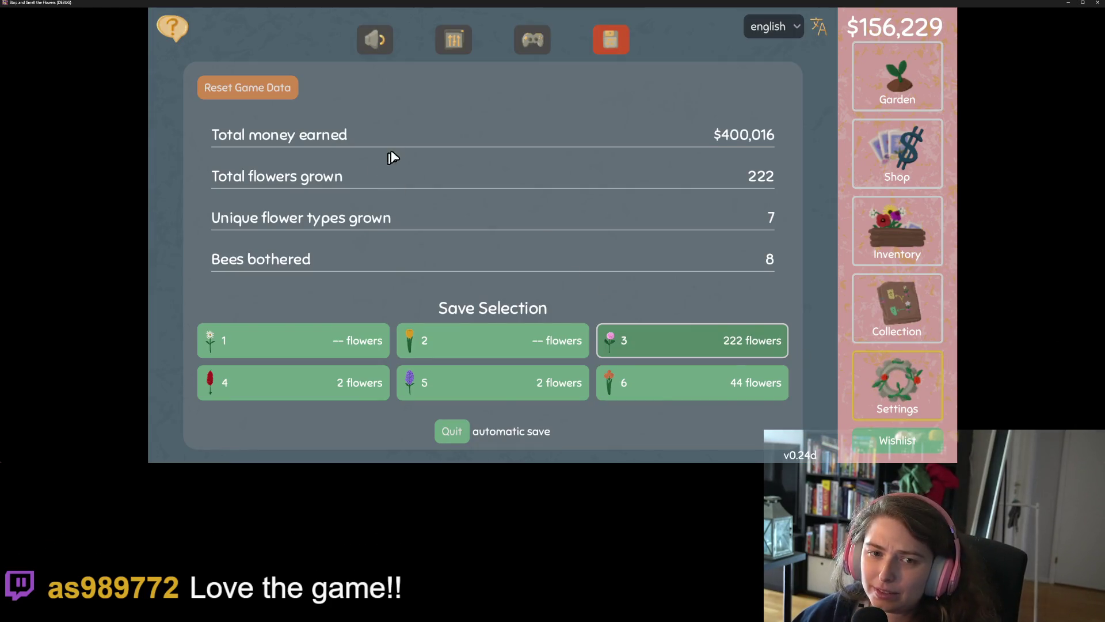
click(384, 43)
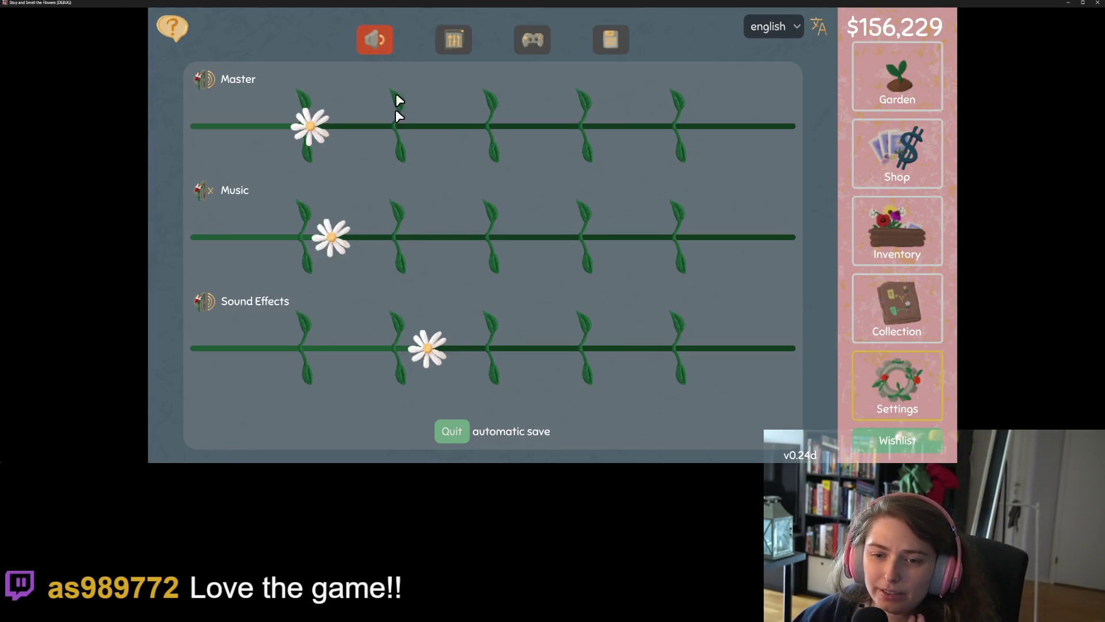
click(376, 348)
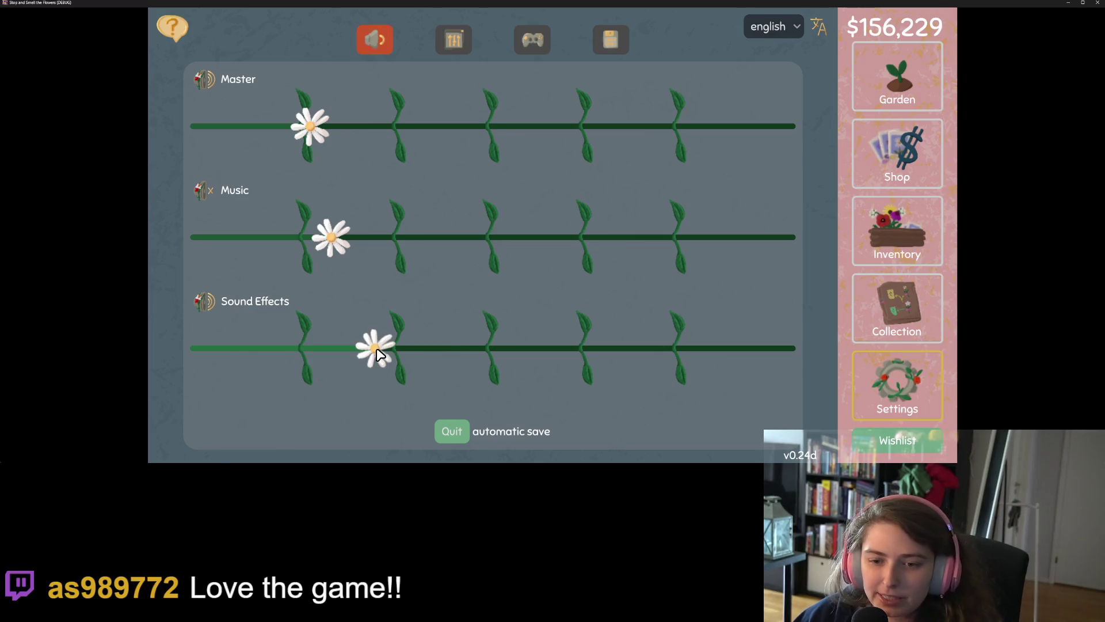
click(301, 349)
drag(303, 355, 356, 353)
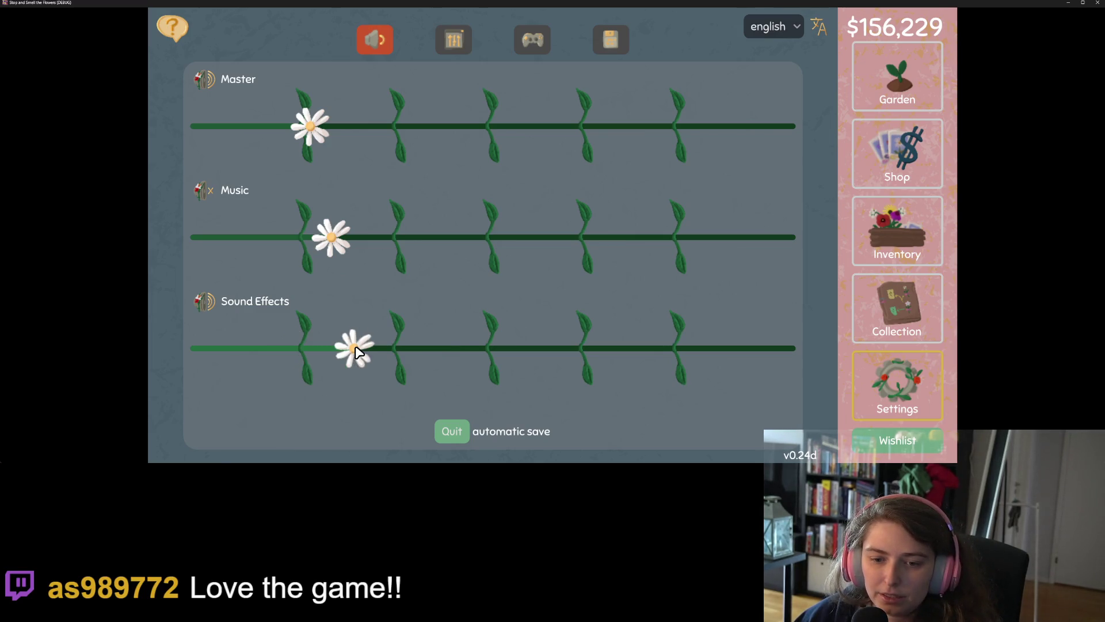
Step: Visit the shop, then return to settings and show the Save page's stats and slots
click(895, 162)
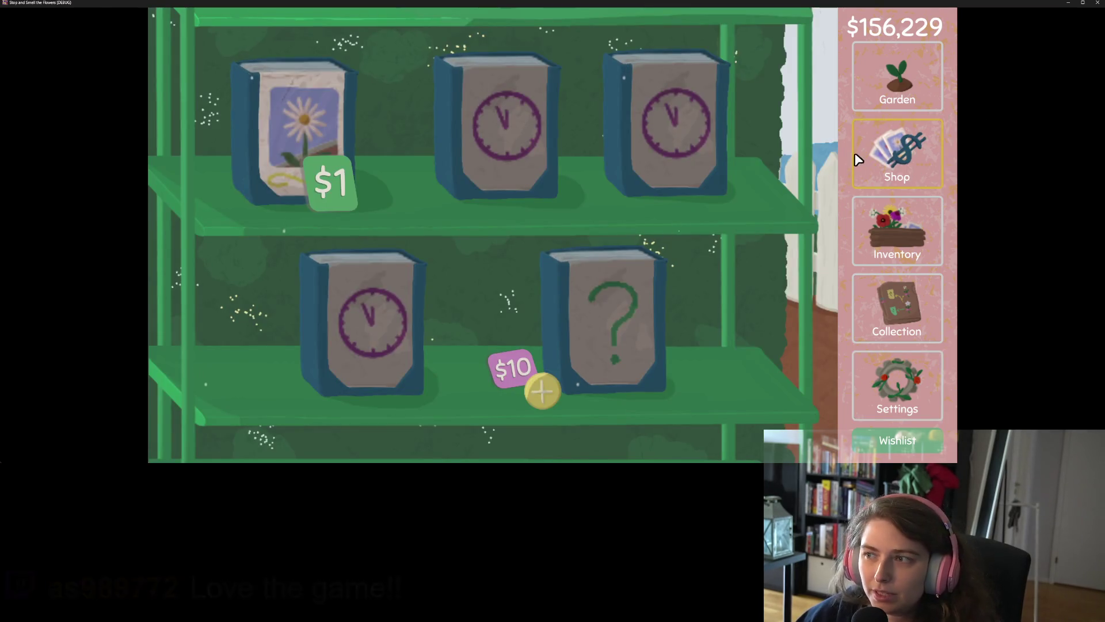
click(901, 368)
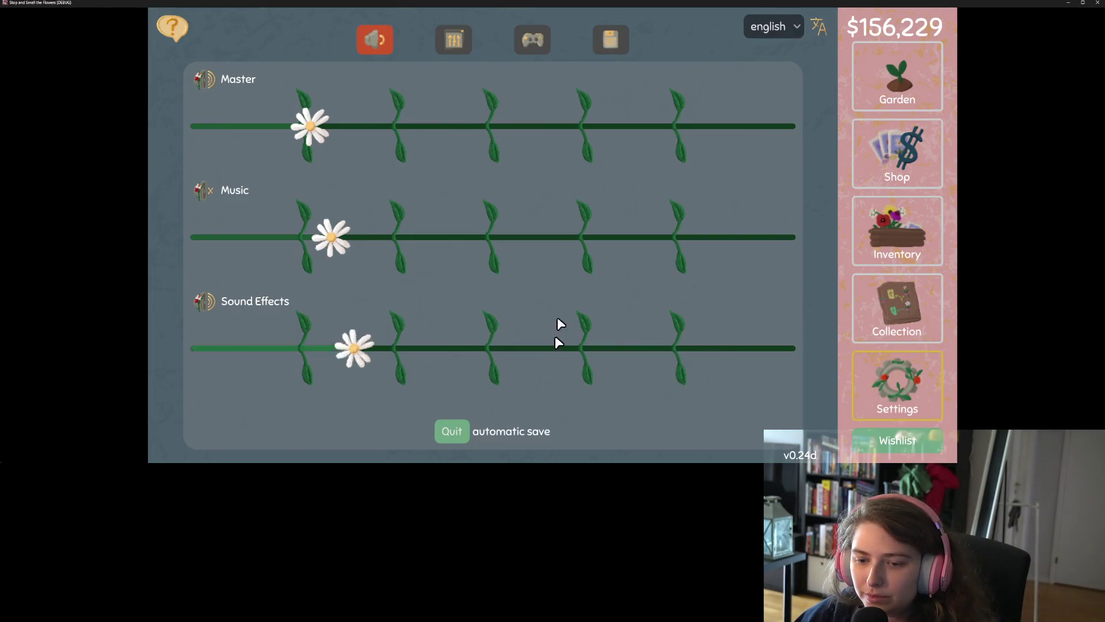
click(603, 51)
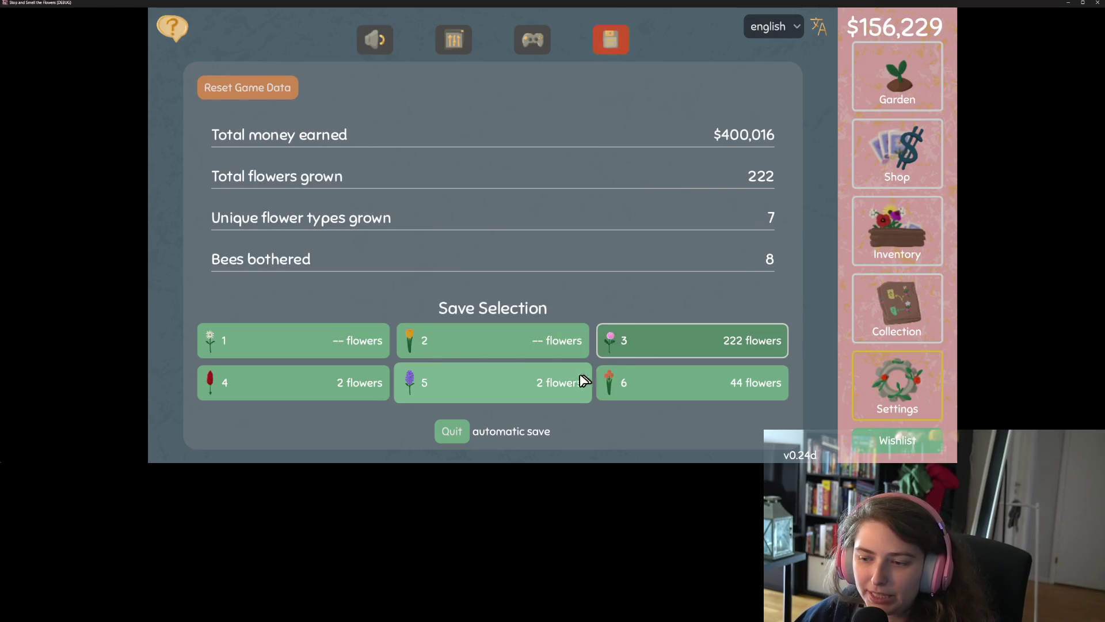
Step: Cycle through save slots 1–6, end on slot 5, and briefly view the garden
click(538, 397)
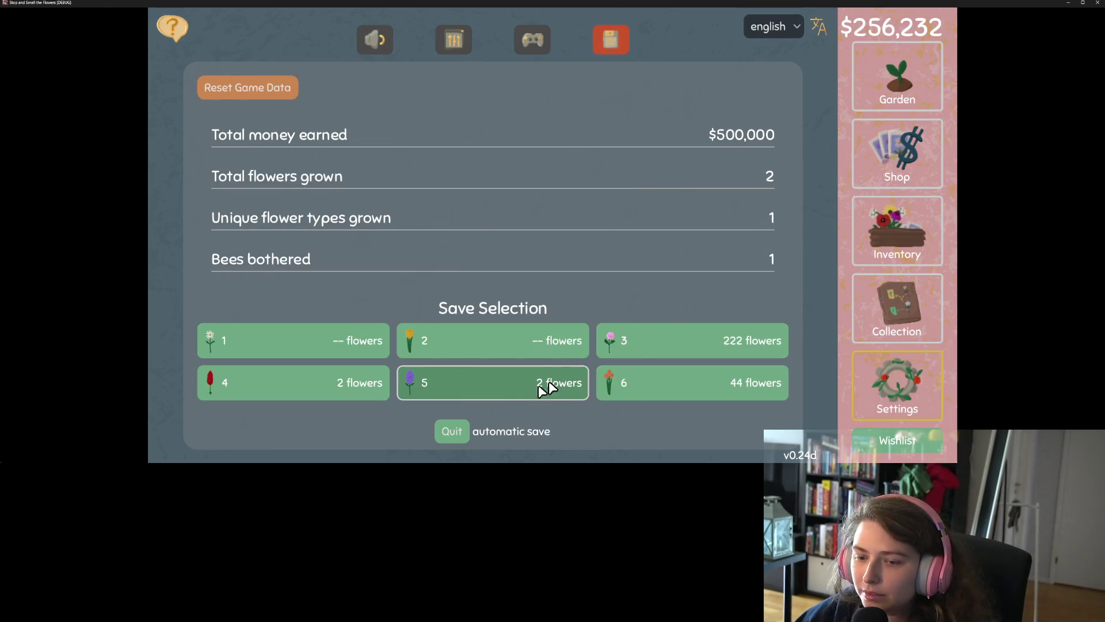
click(348, 389)
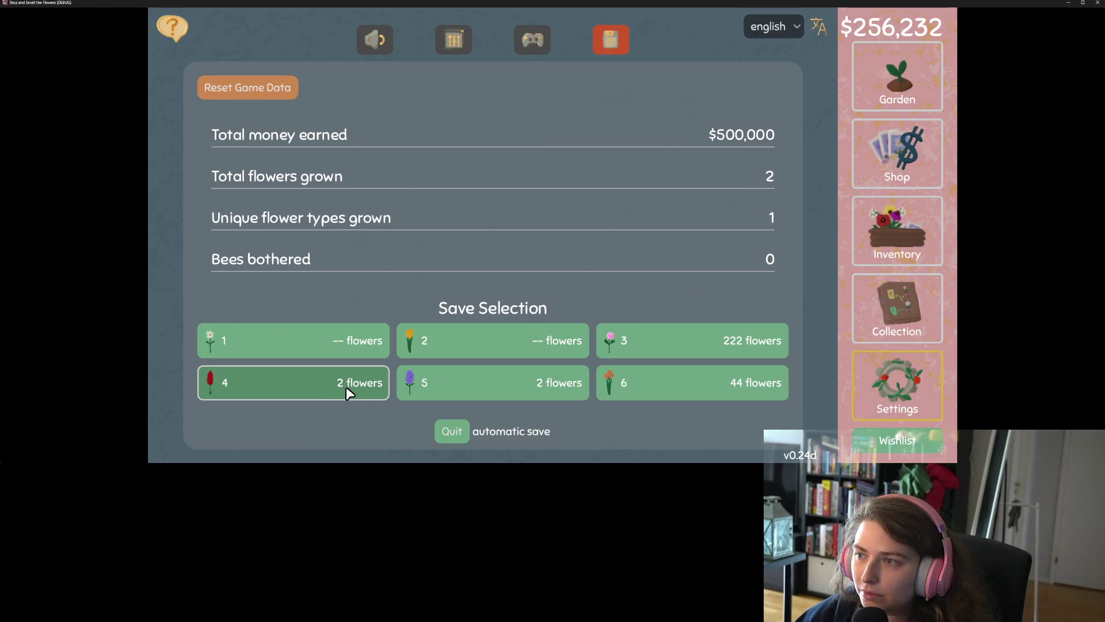
click(369, 347)
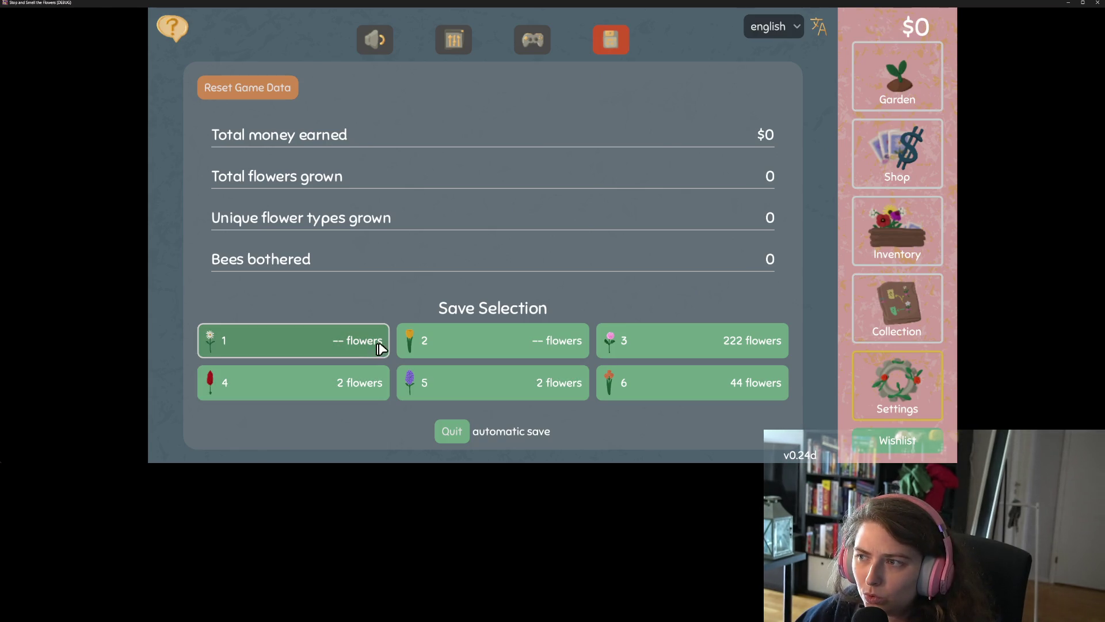
click(479, 338)
click(650, 329)
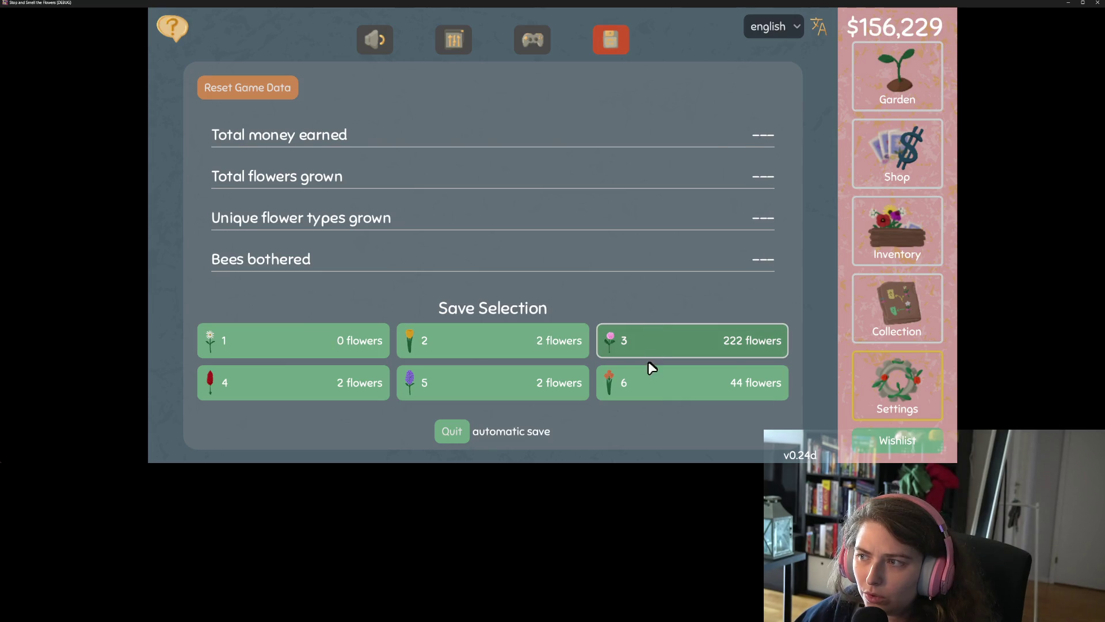
click(642, 381)
click(540, 387)
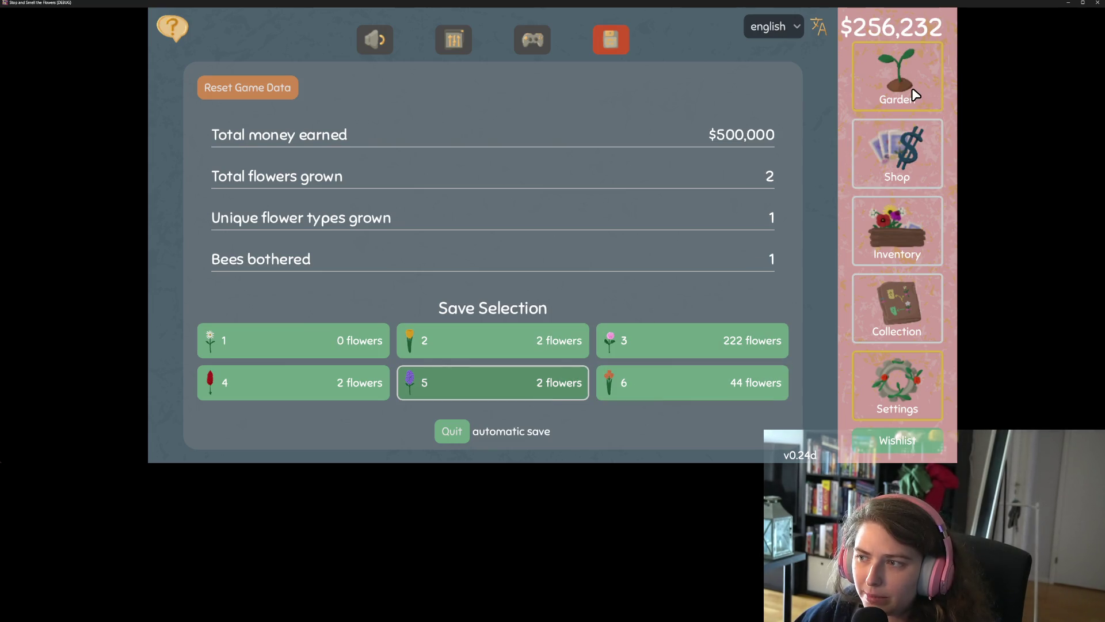
click(913, 93)
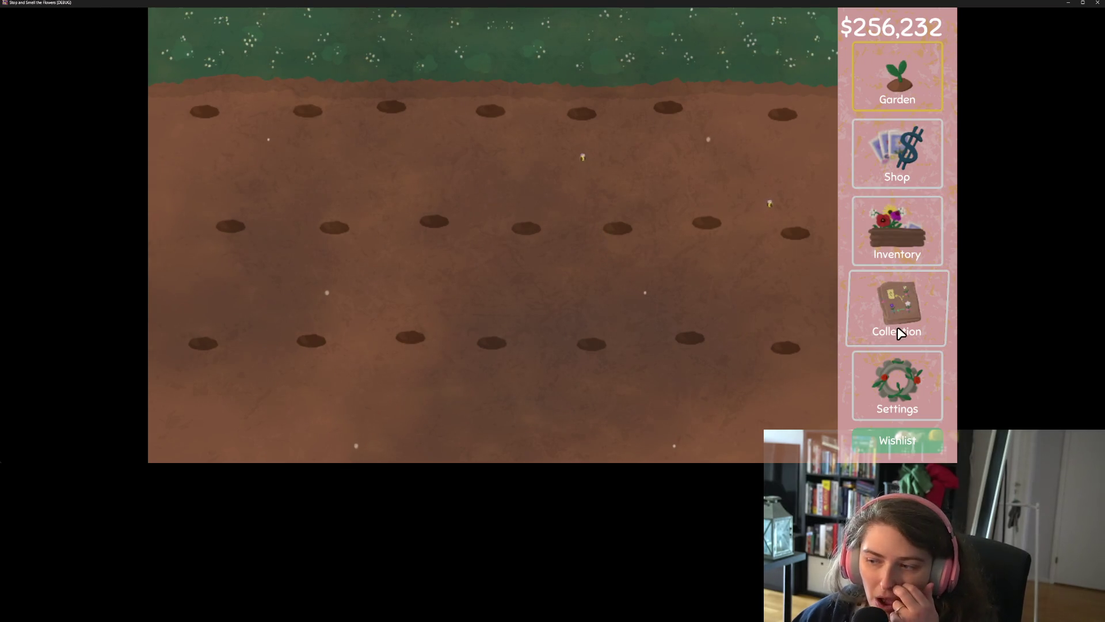
click(898, 383)
Step: Reset the current slot's game data, then load slot 4, reset it, and check inventory and shop
click(277, 86)
click(438, 88)
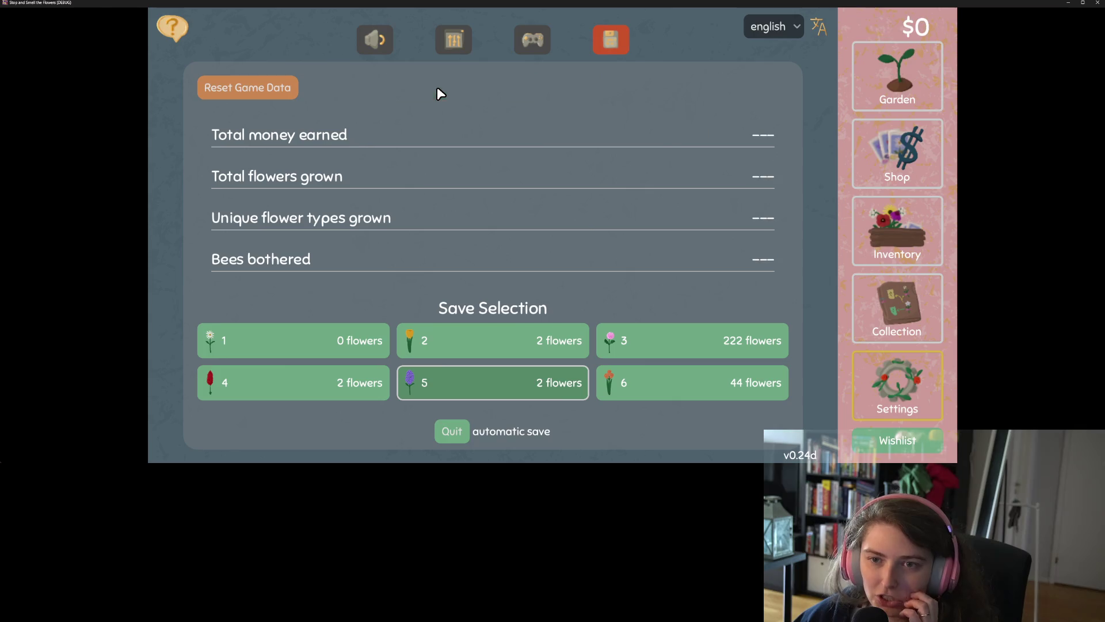
click(367, 386)
click(288, 88)
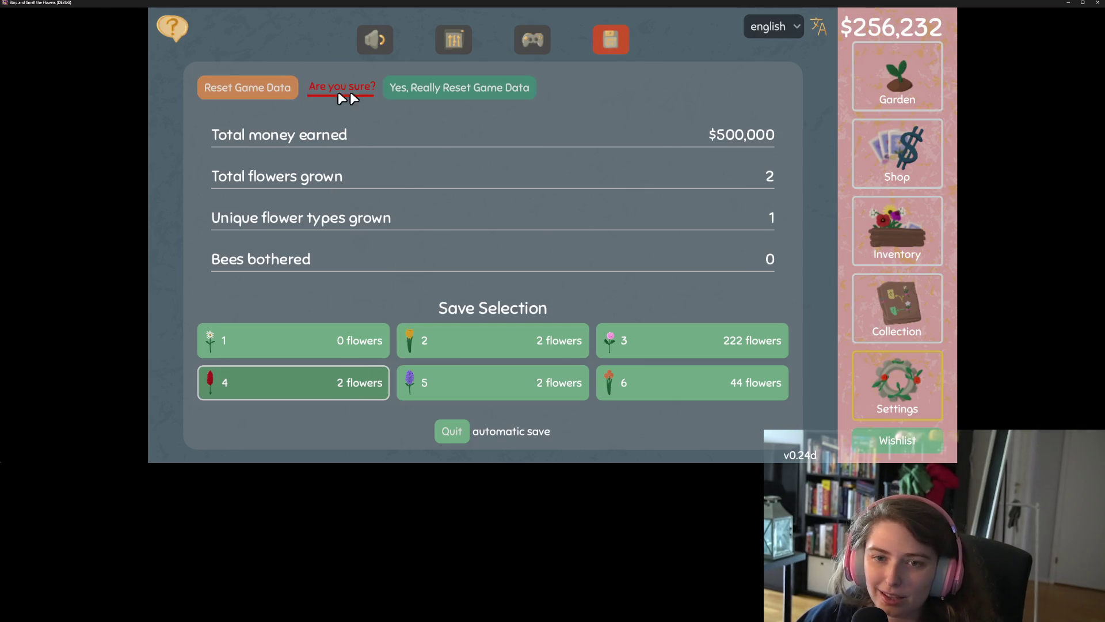
click(438, 93)
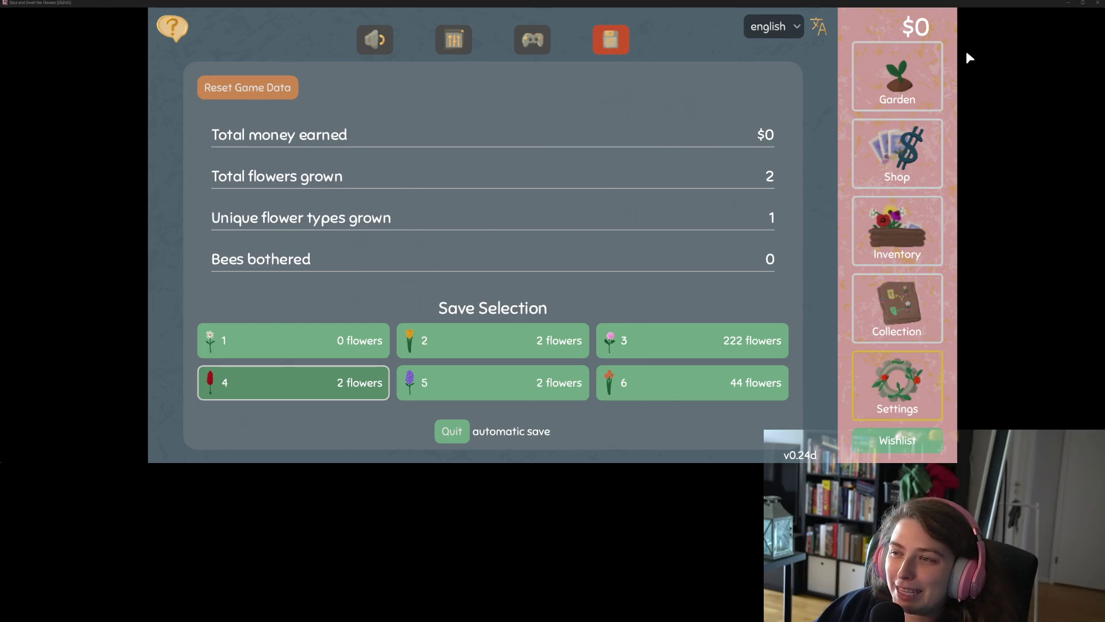
click(881, 241)
click(897, 152)
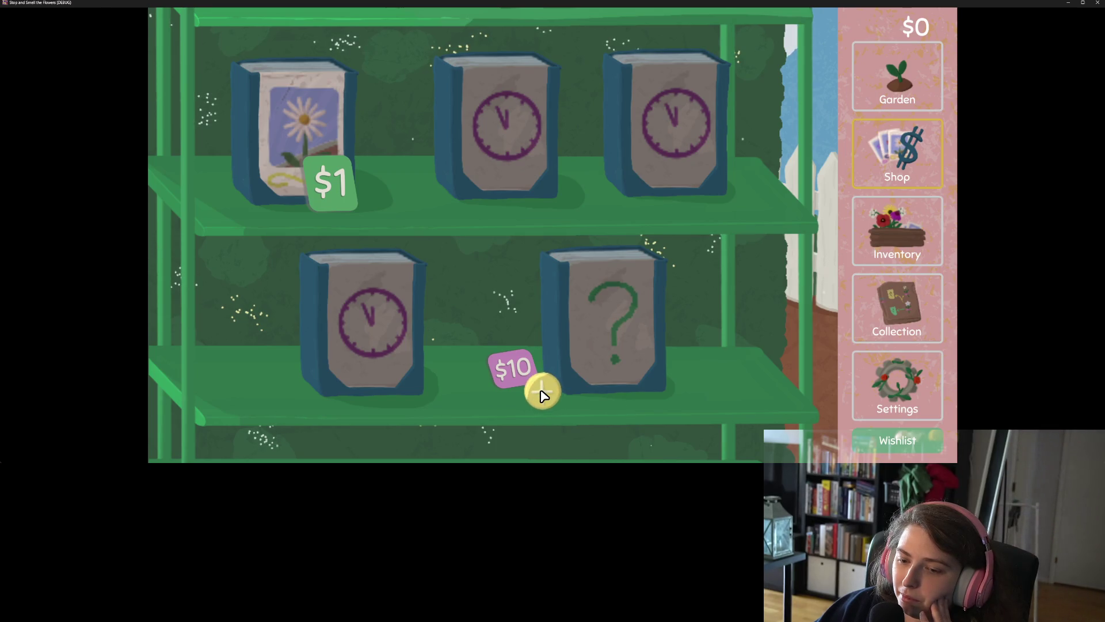
click(883, 368)
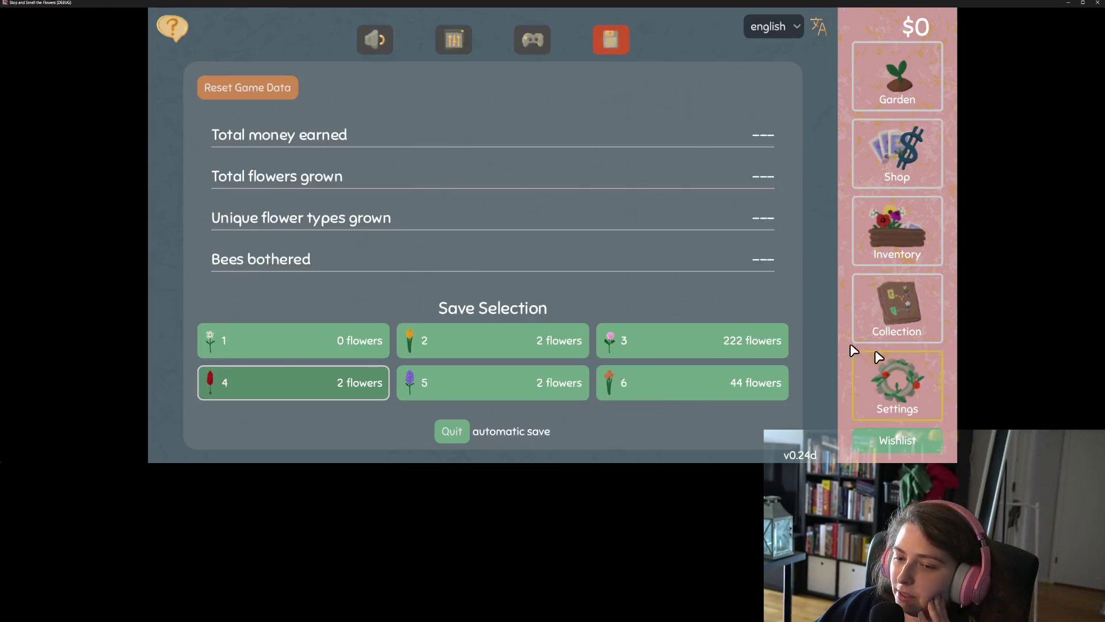
Step: Raise the Sound Effects volume up one notch in the audio settings
click(385, 36)
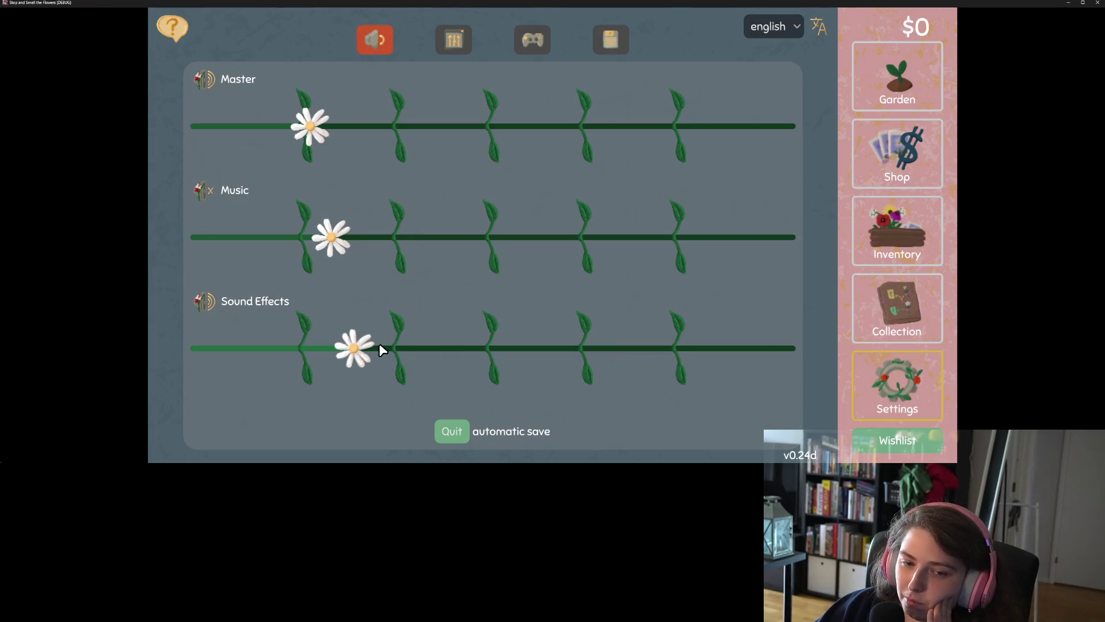
click(393, 349)
click(401, 349)
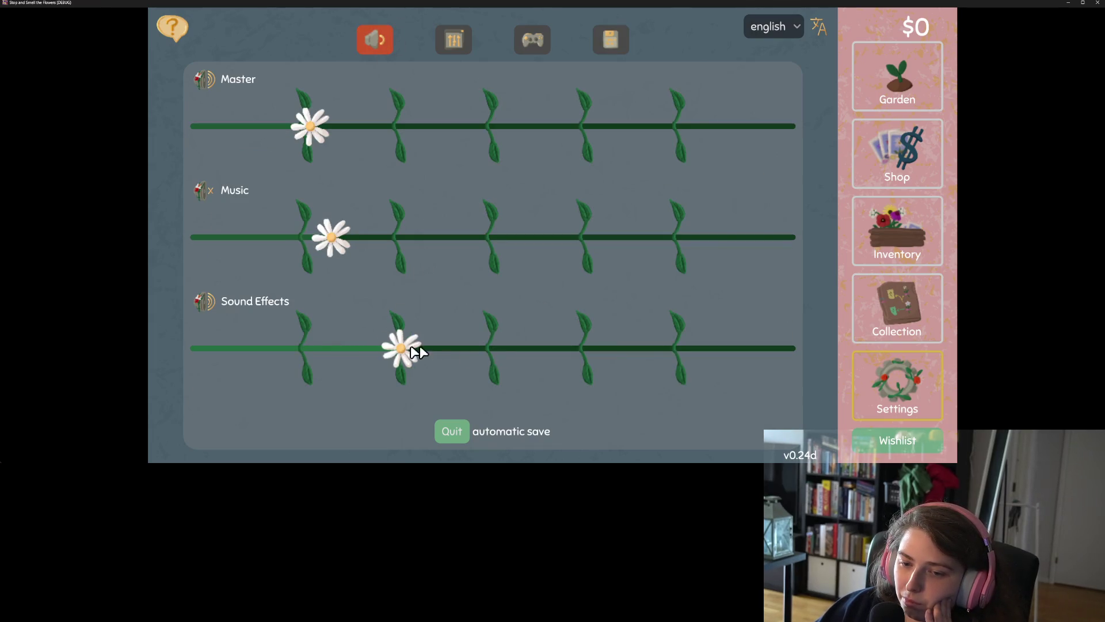
Step: Browse Collection, Inventory, Shop and Garden, then close the game with Alt+F4
click(907, 314)
click(903, 221)
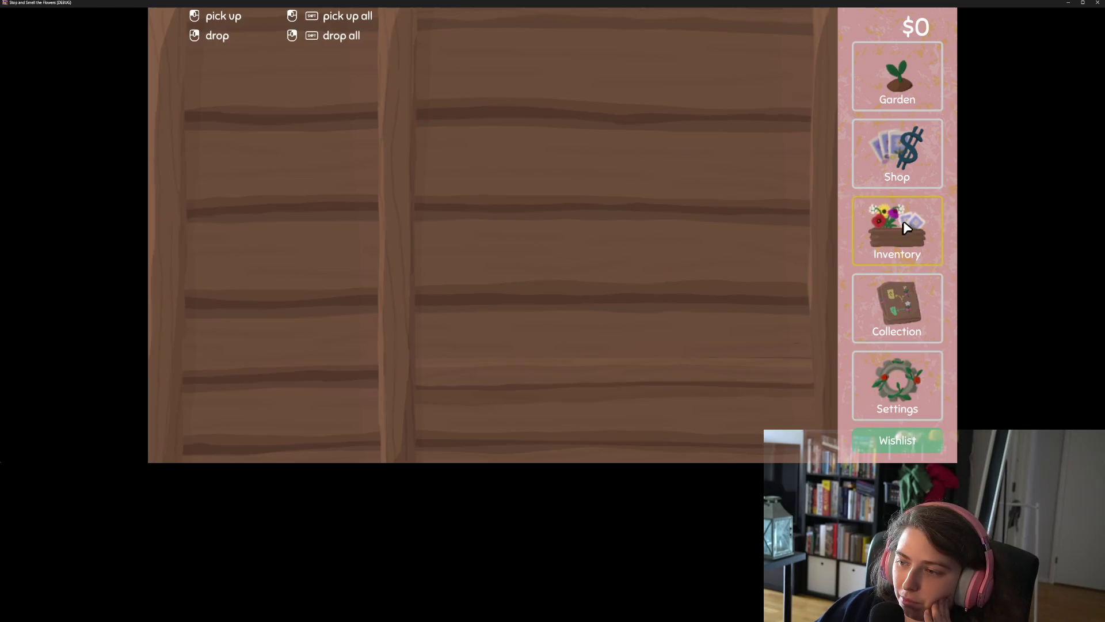
click(901, 168)
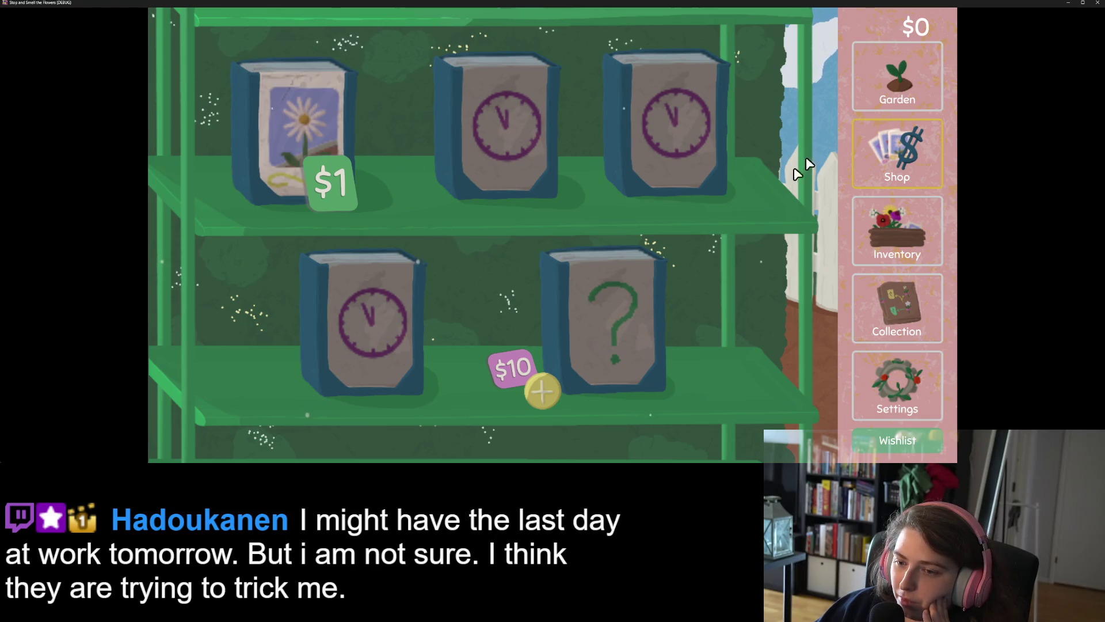
click(902, 87)
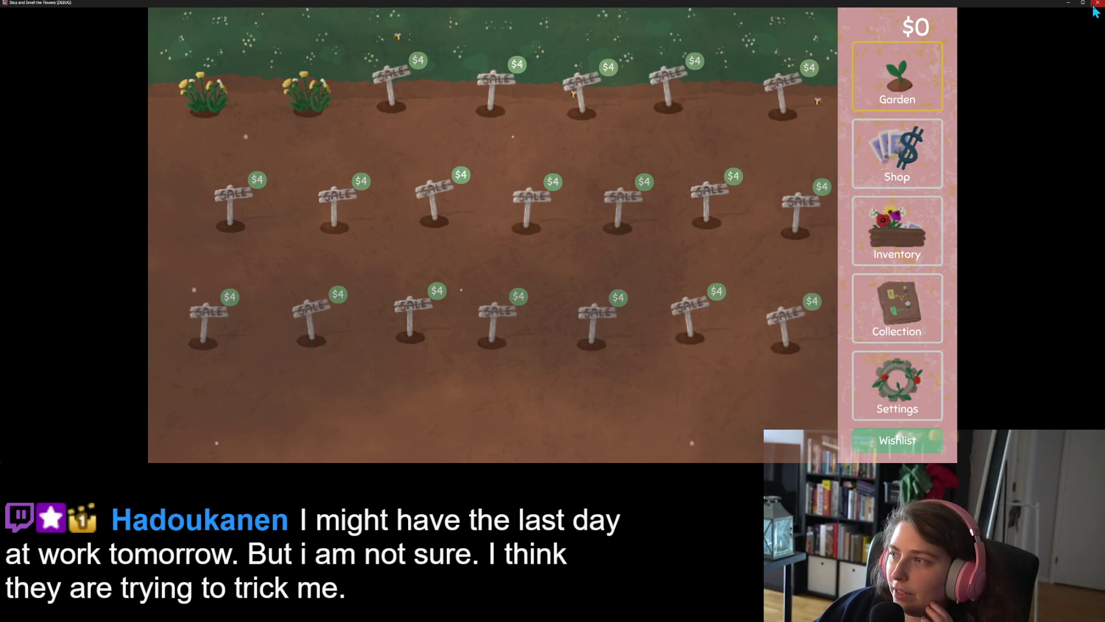
key(alt+F4)
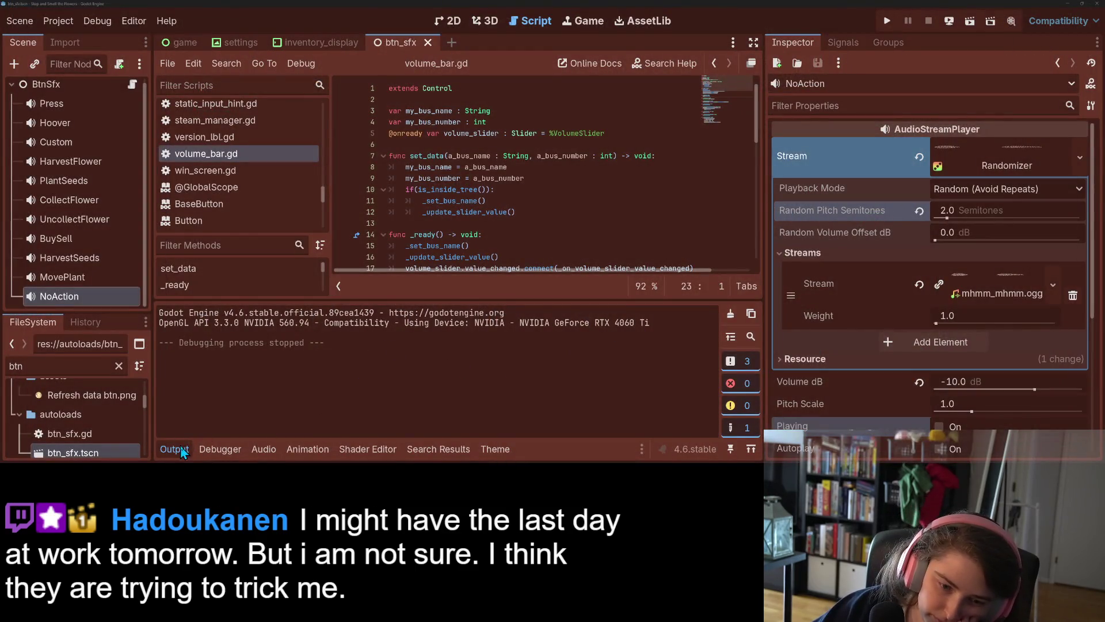
Step: Undo NoAction's volume back to 0 dB, save the scene, and open btn_sfx.gd
key(ctrl+z)
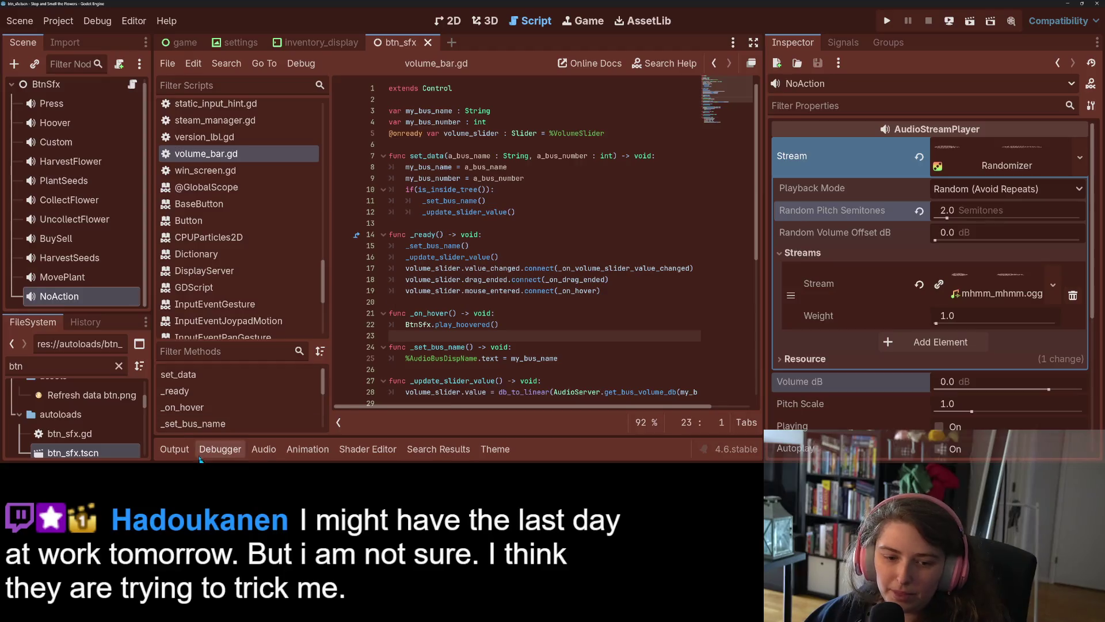
click(259, 449)
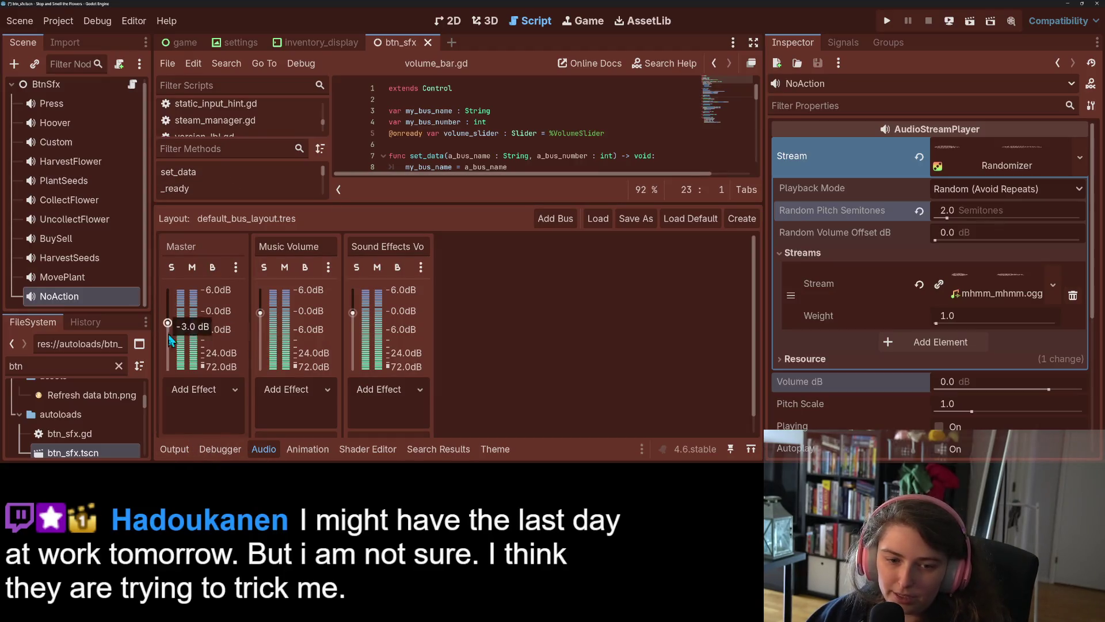
click(263, 449)
key(ctrl+s)
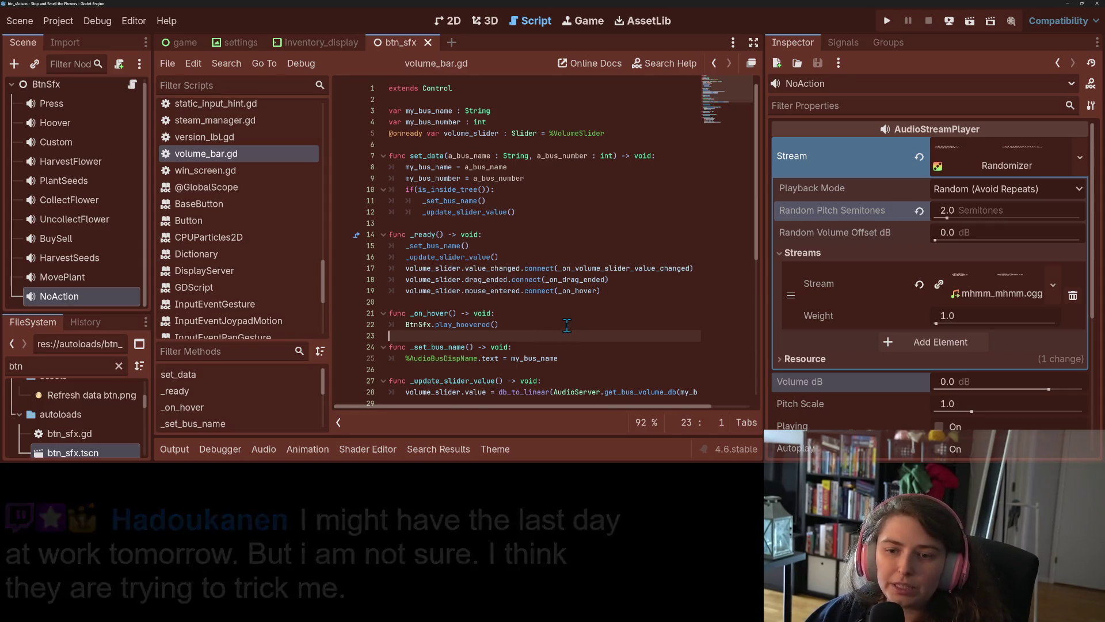
click(133, 84)
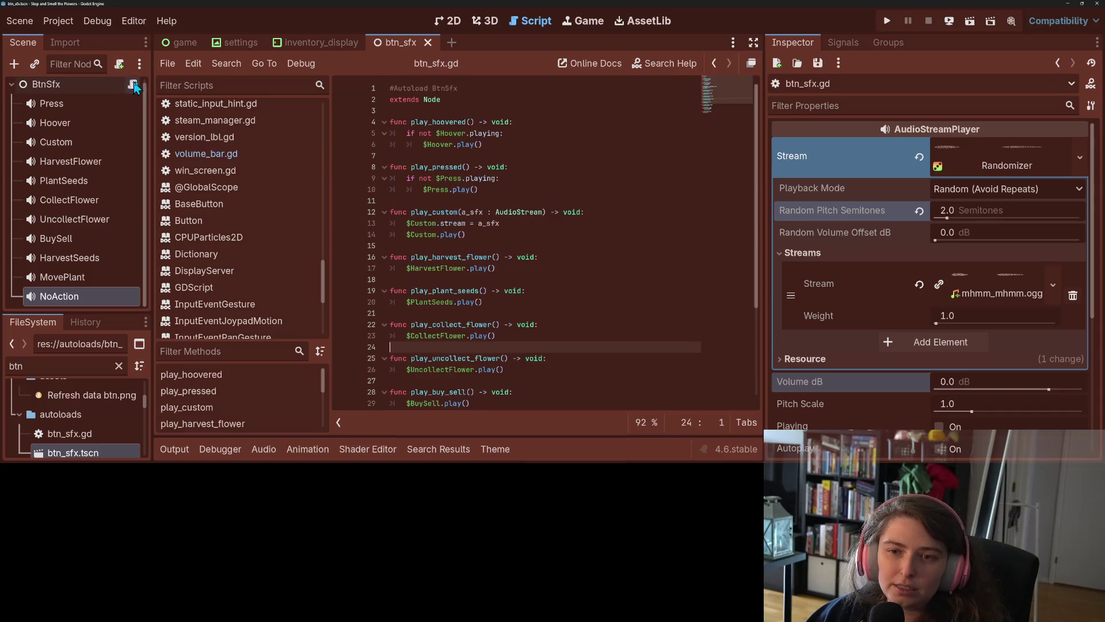
Step: Wrap $NoAction.play() in play_no_action under 'if not $NoAction.is_playing():' and save btn_sfx.gd
scroll(479, 279, down, 3)
scroll(509, 323, down, 1)
click(555, 378)
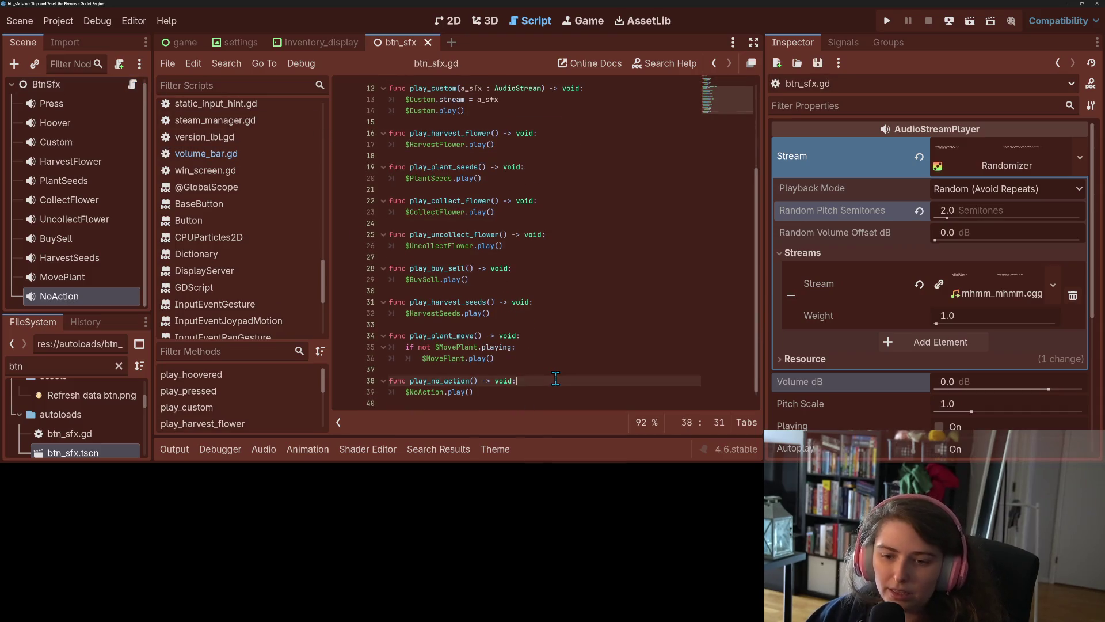
key(Return)
text(if not )
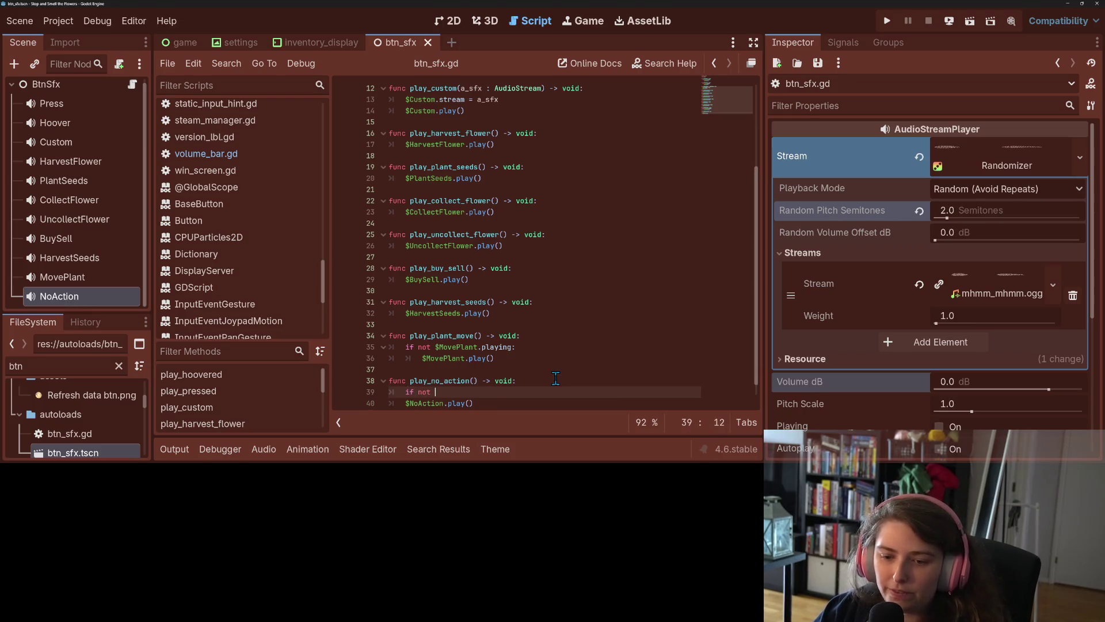
text($NoAction.is)
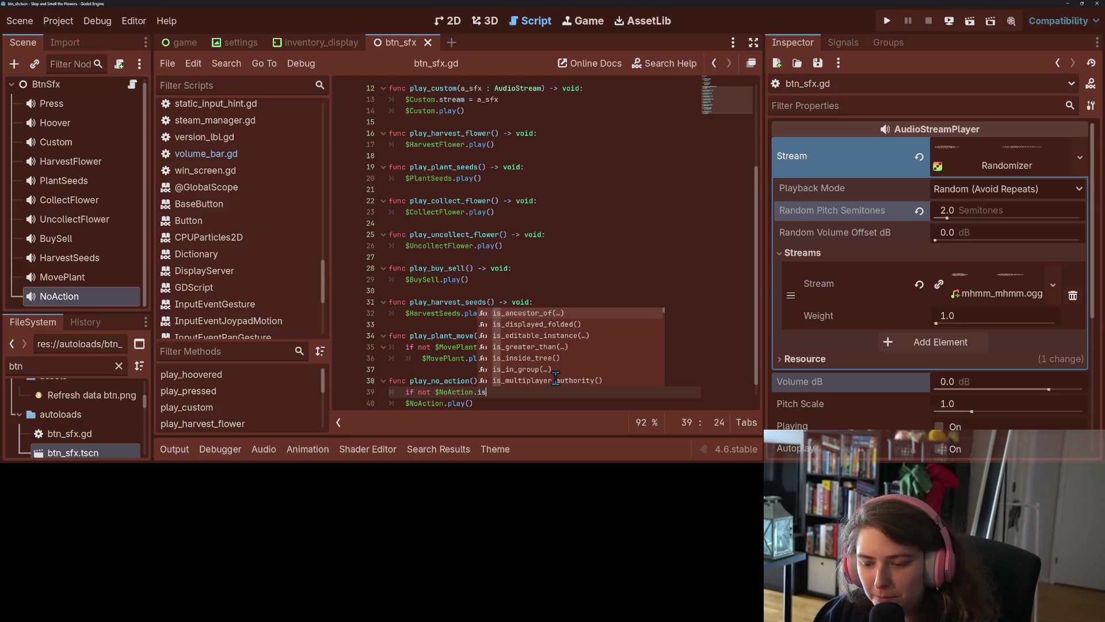
text(_playing)
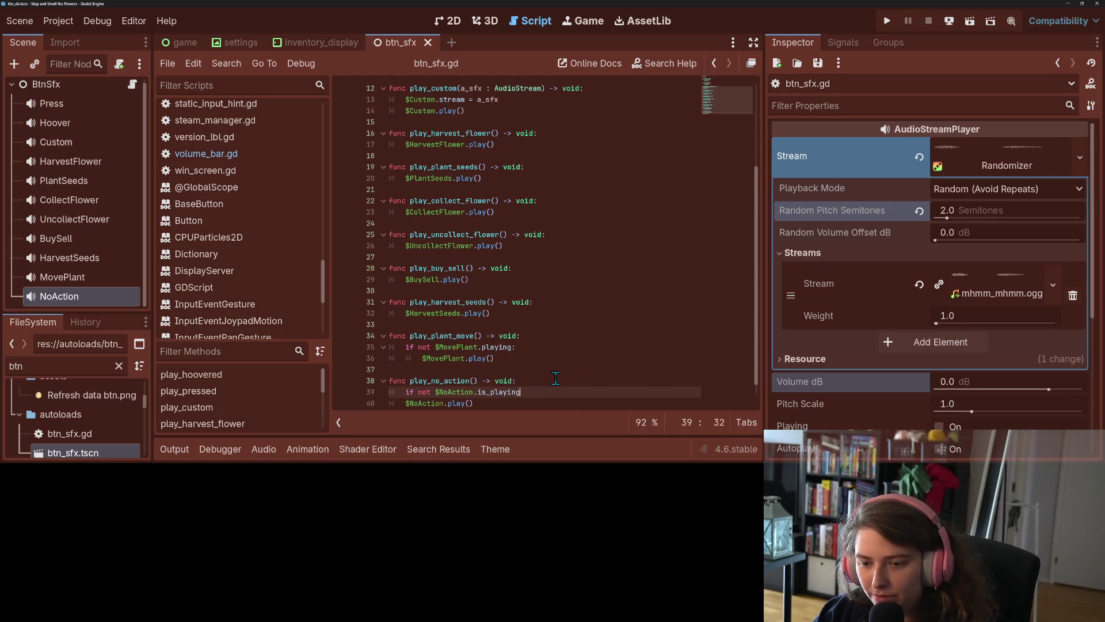
text(():)
key(Down)
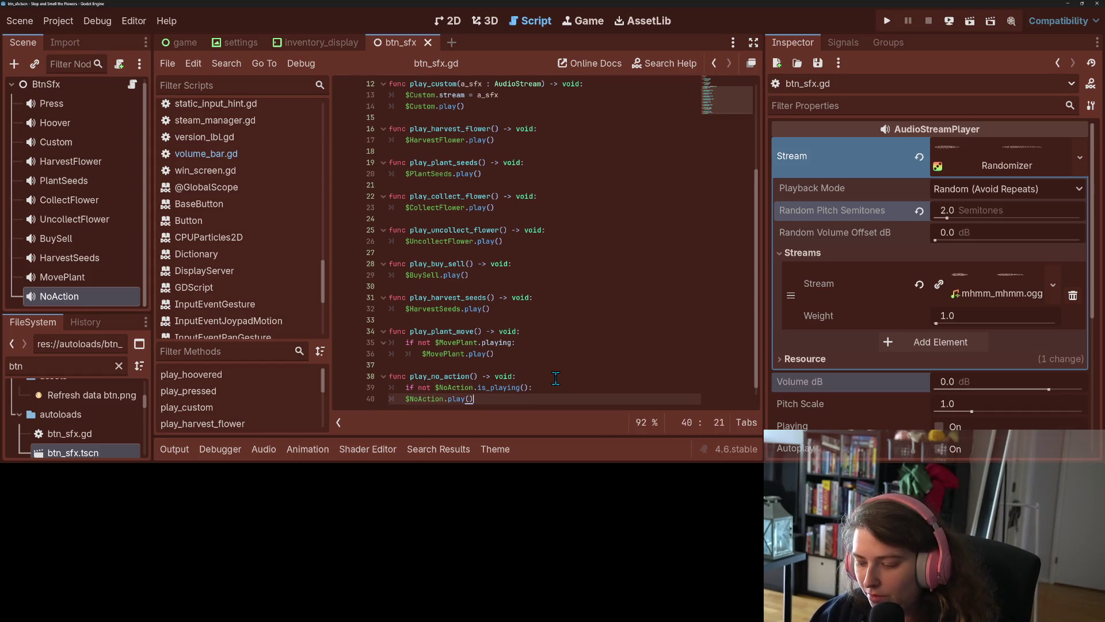
key(Home)
key(Tab)
key(ctrl+s)
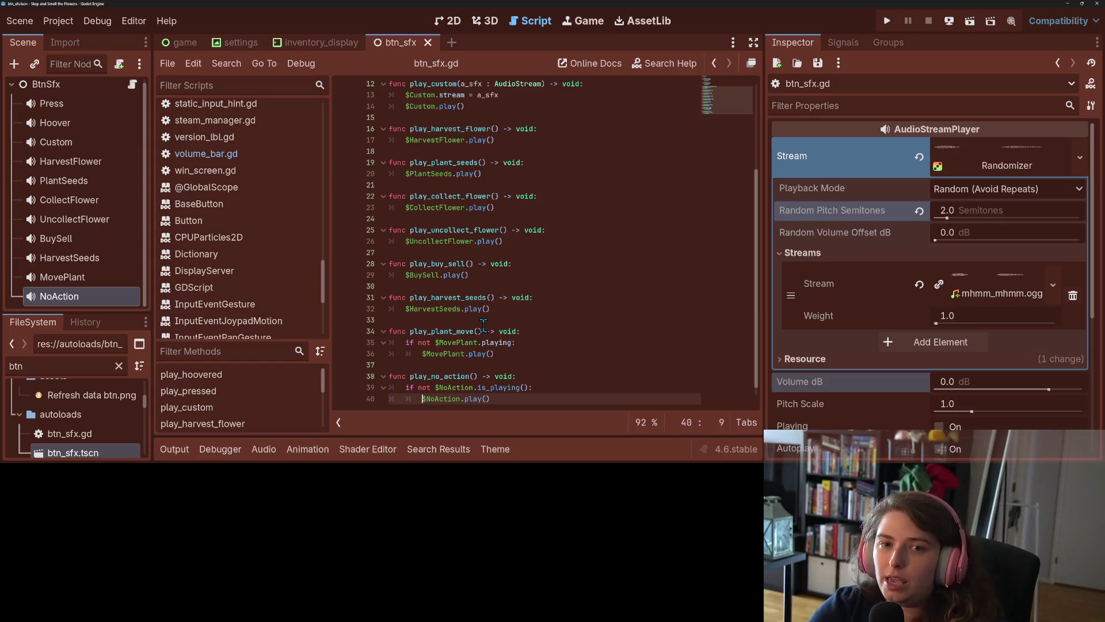
mouse_move(191, 47)
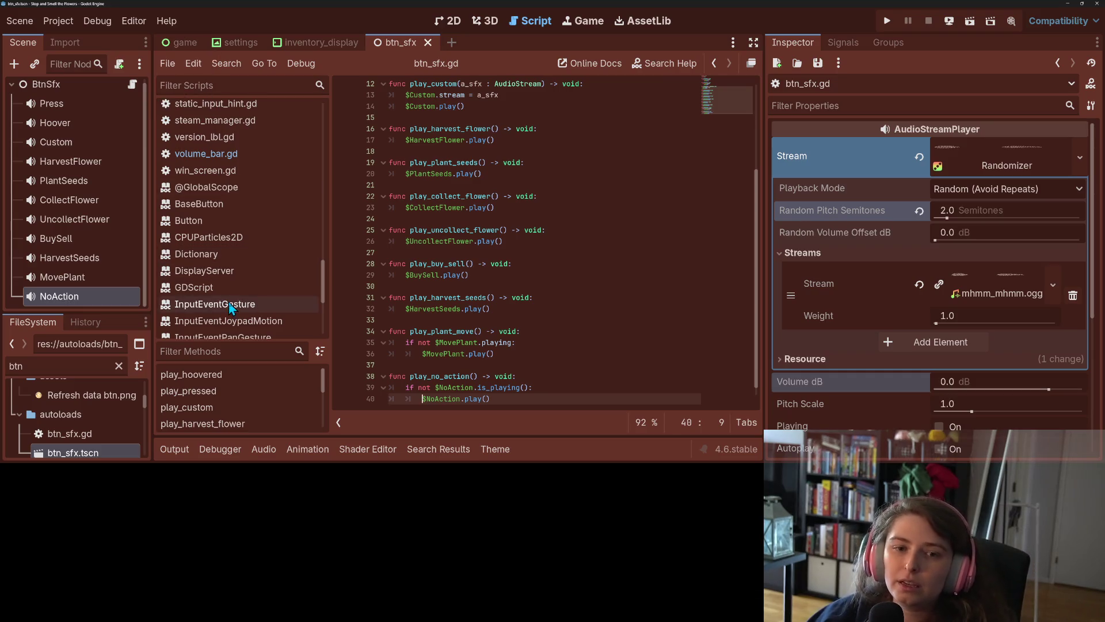
Step: Filter FileSystem by 'daily', open daily_seed_pnl.tscn, and show it in the 2D view
click(119, 366)
text(dai)
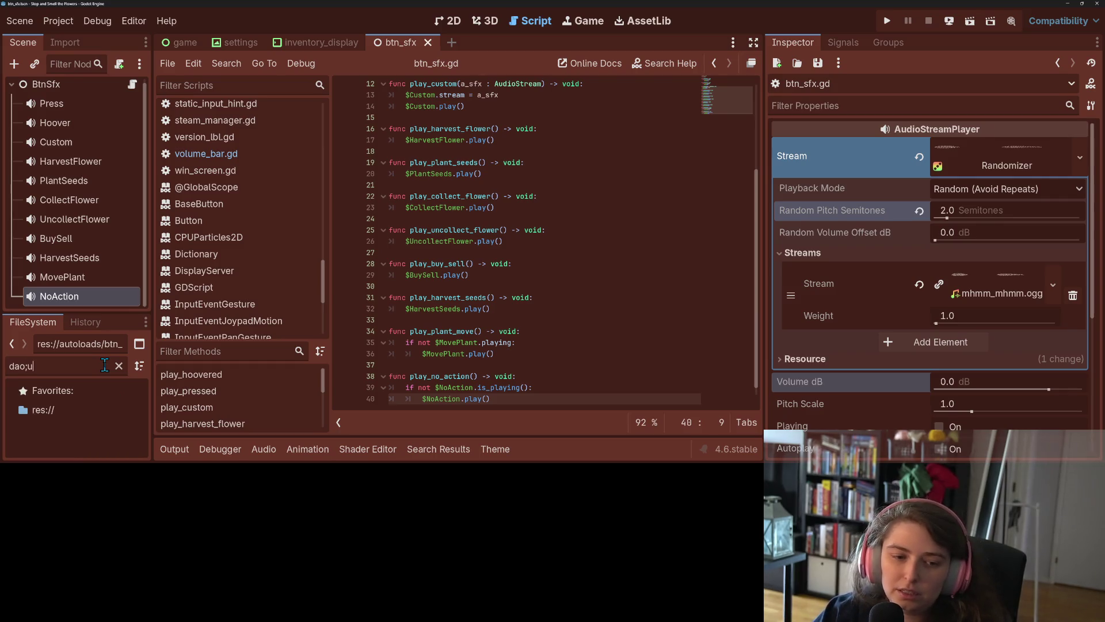
text(ly)
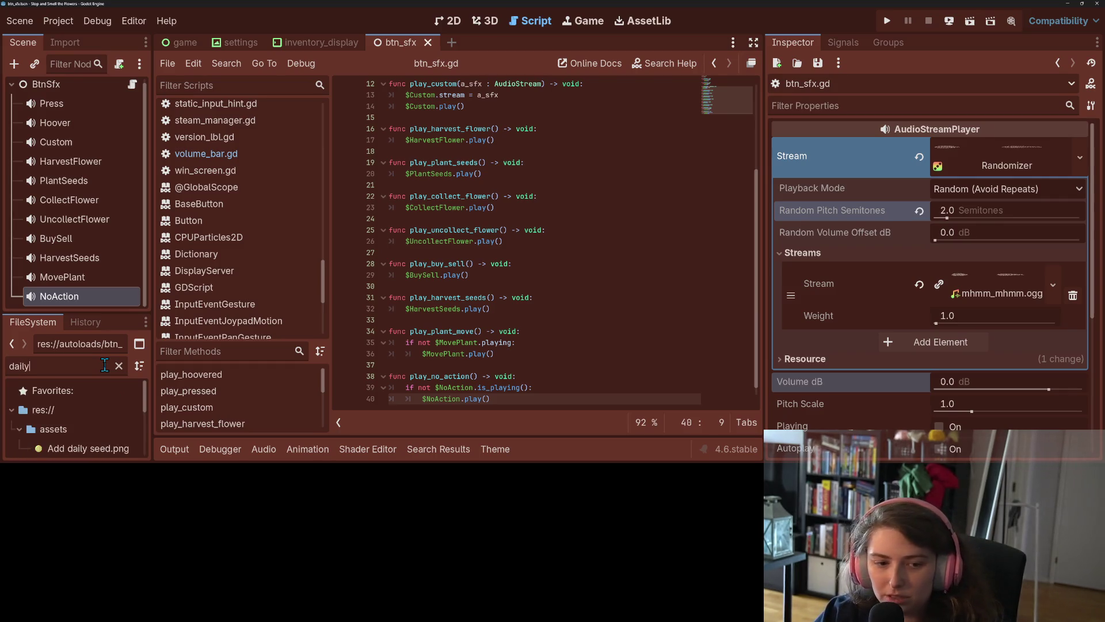
scroll(110, 429, down, 3)
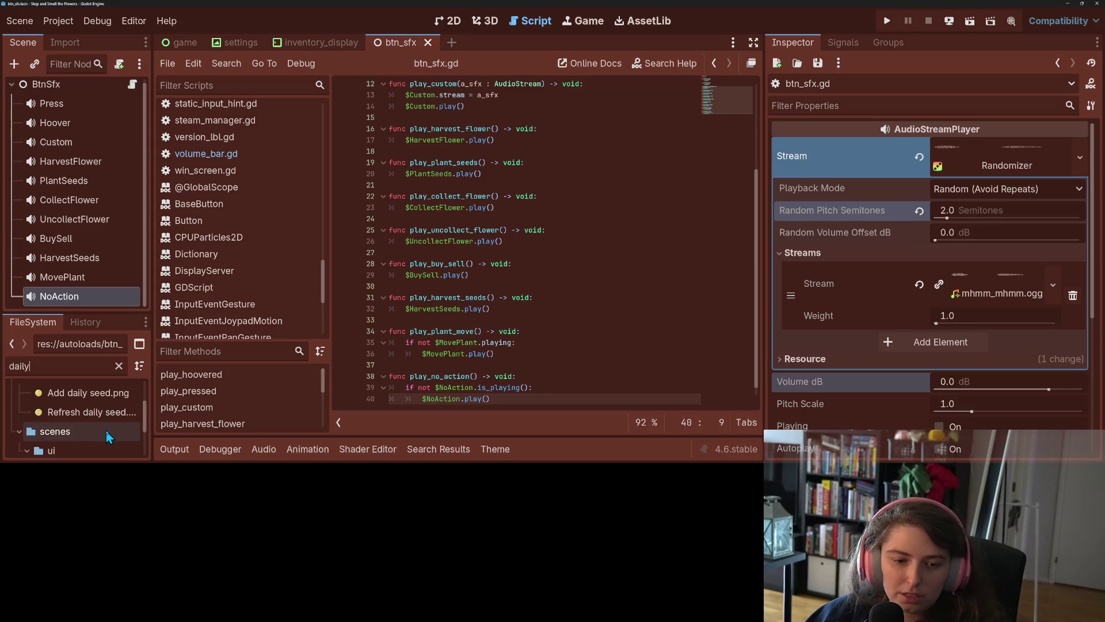
scroll(106, 439, down, 1)
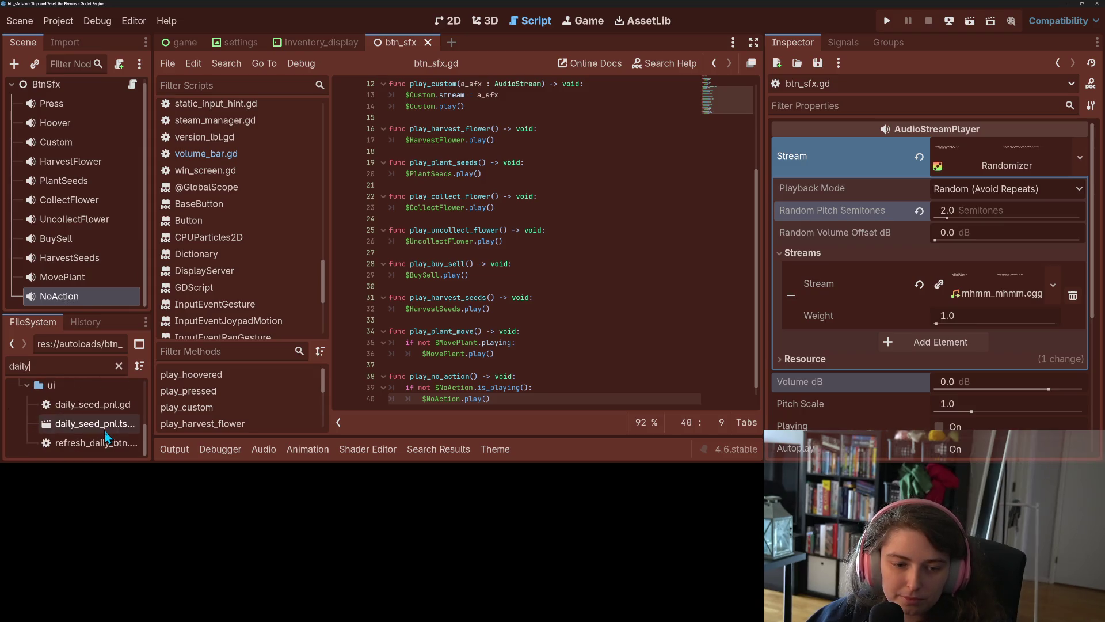
double_click(106, 432)
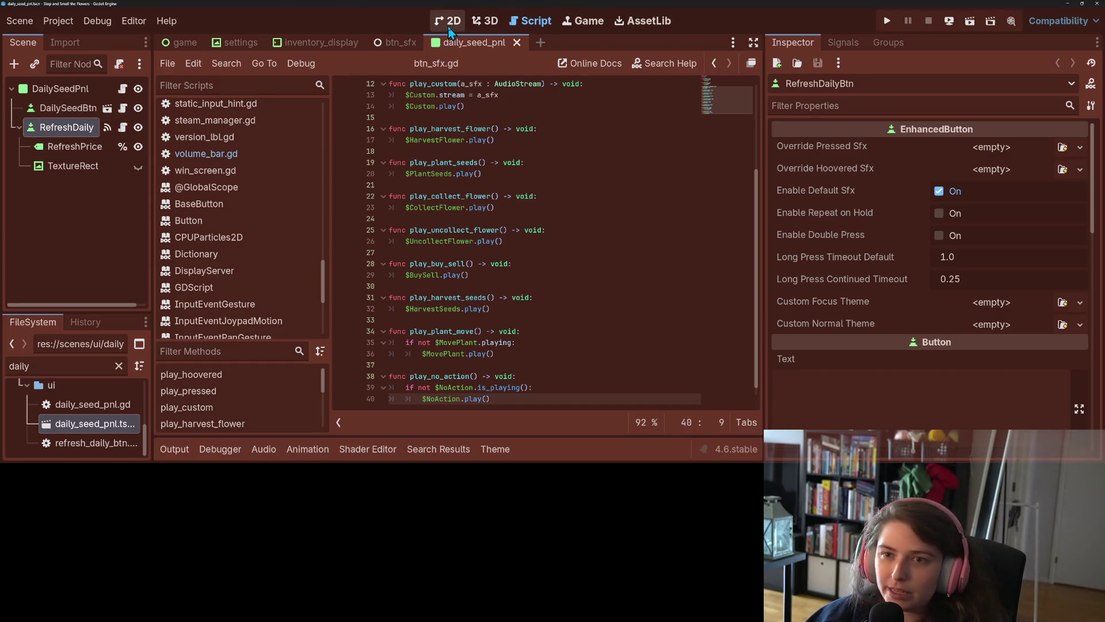
click(449, 26)
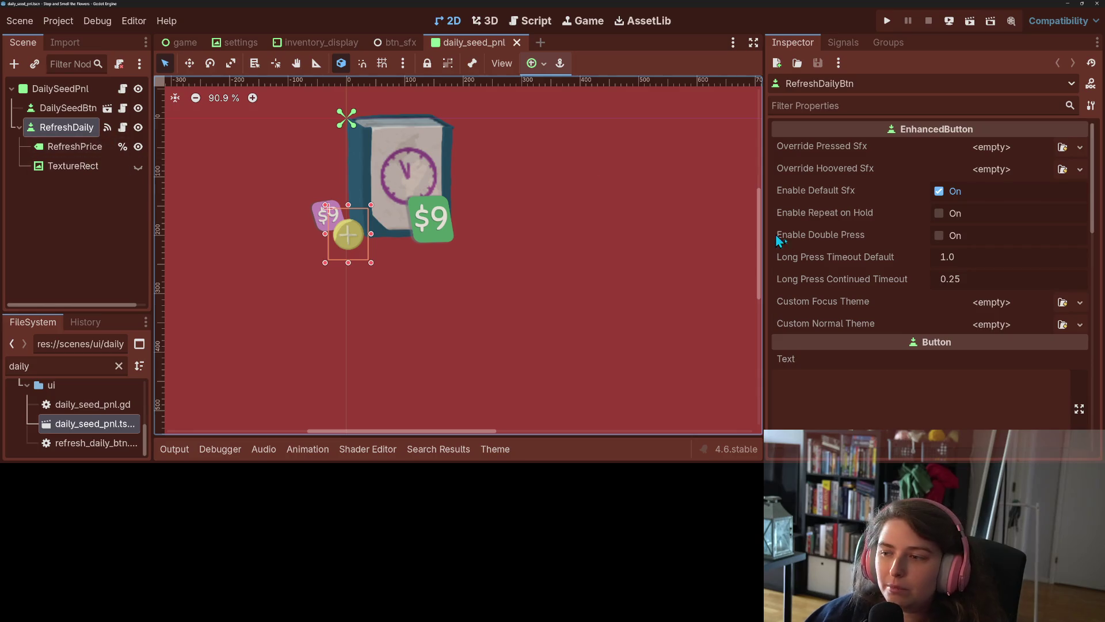
Step: Uncheck Enable Default Sfx on RefreshDaily and save the daily_seed_pnl scene
click(939, 192)
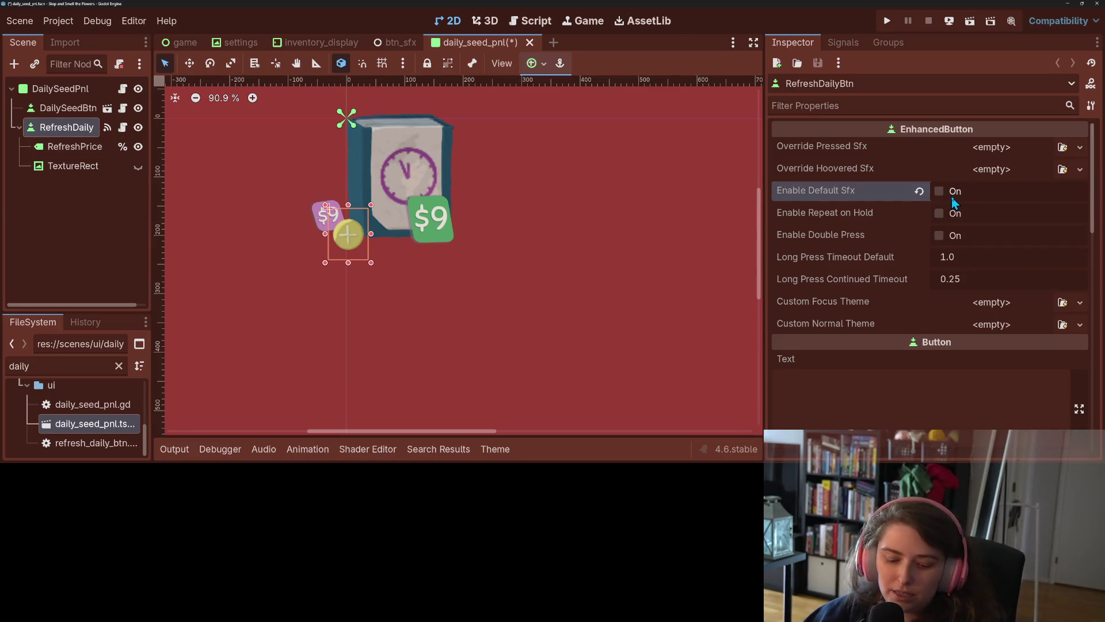
key(ctrl+s)
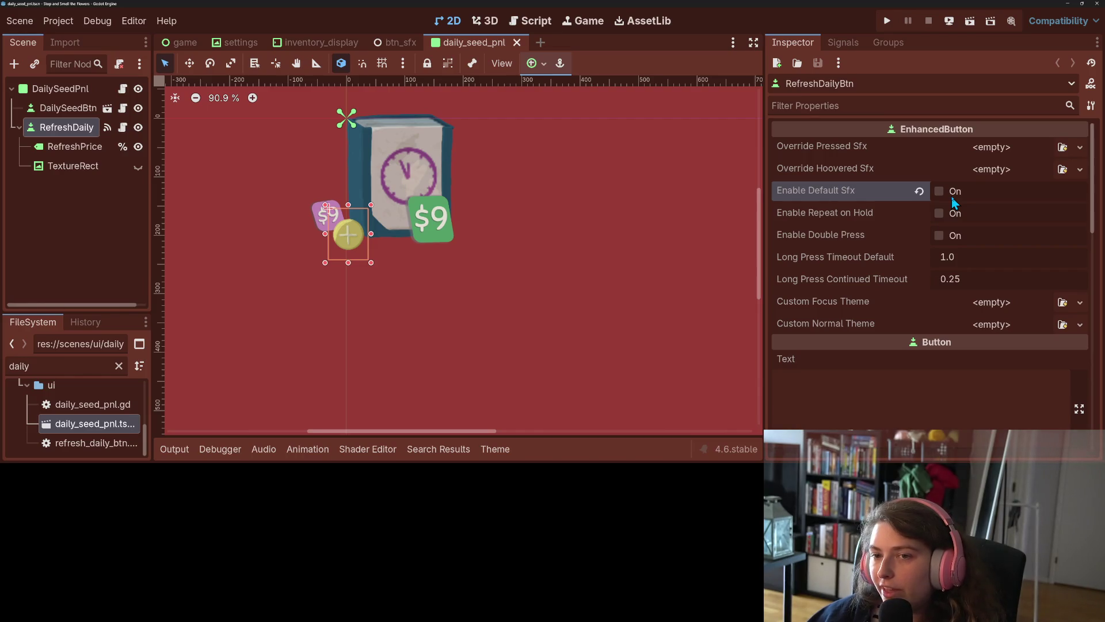
click(475, 299)
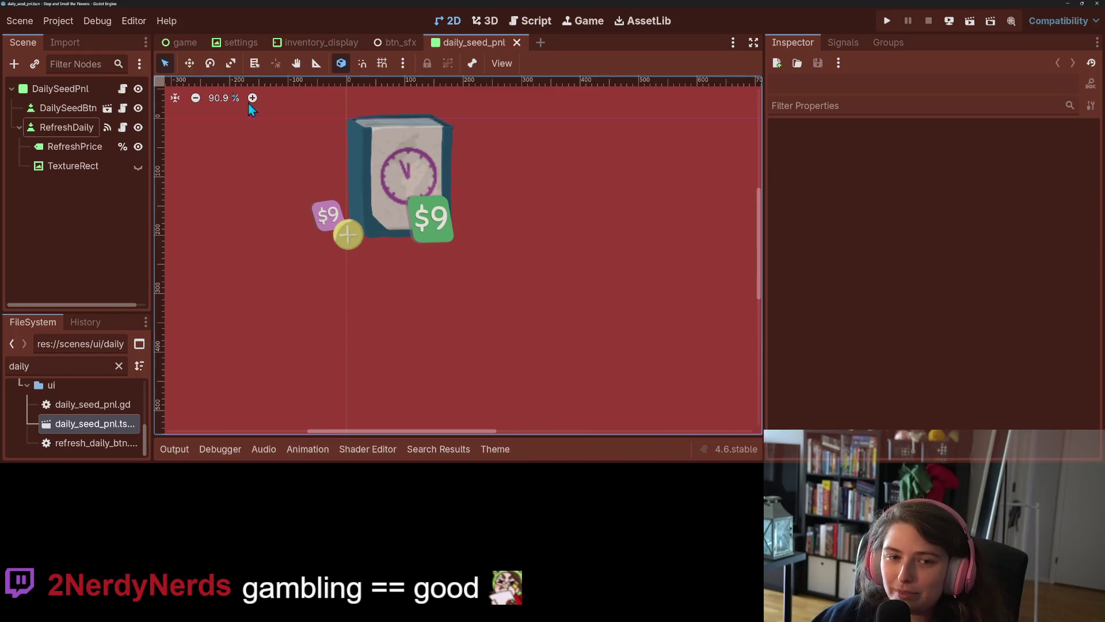
Step: Check DailySeedBtn's settings, then open RefreshDaily's script refresh_daily_btn.gd
click(65, 109)
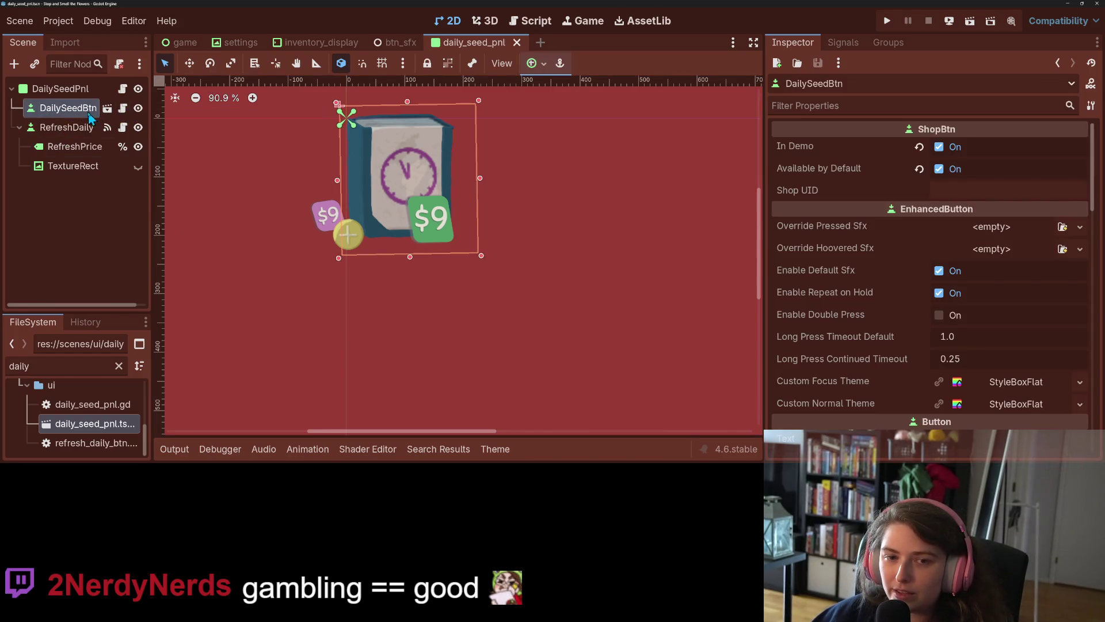
click(74, 134)
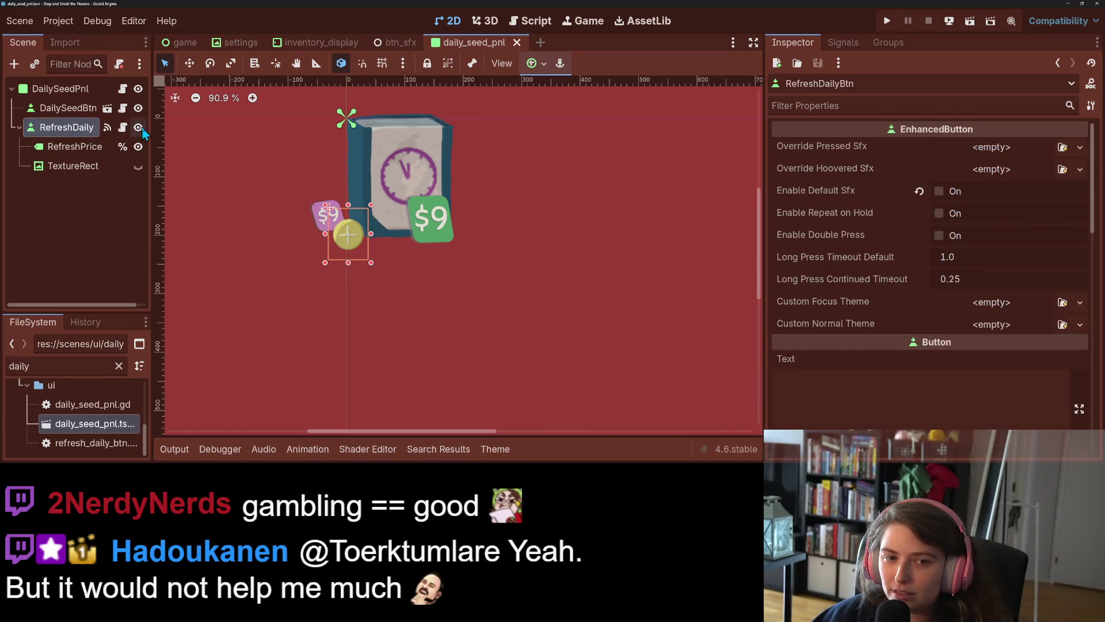
click(123, 127)
key(Left)
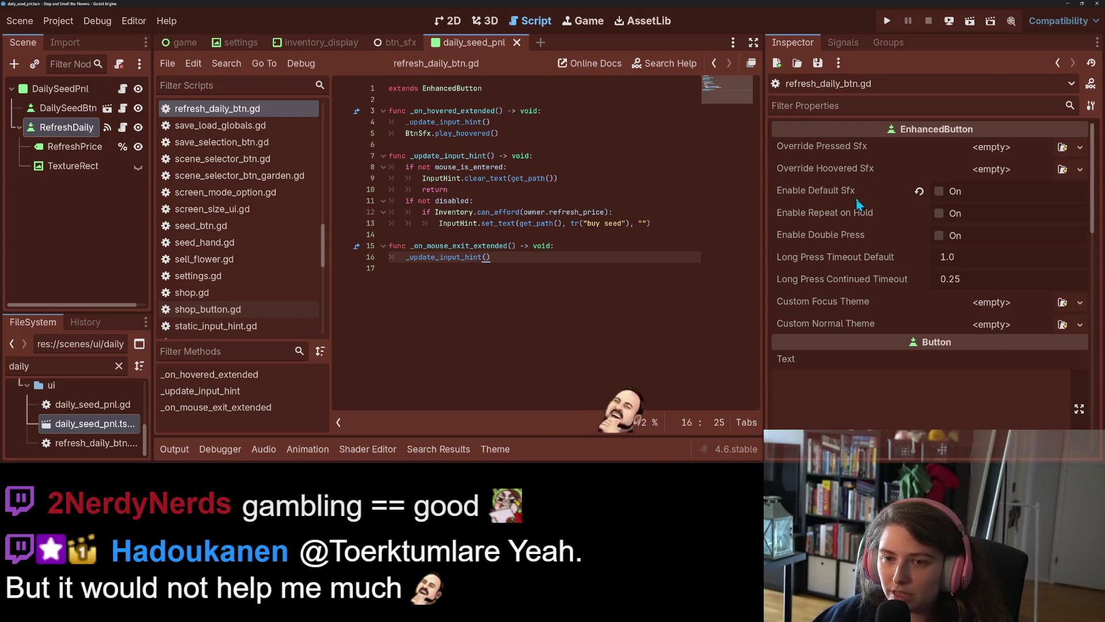
Step: Review the play_hoovered call in refresh_daily_btn.gd, then open daily_seed_pnl.gd from DailySeedPnl
click(532, 266)
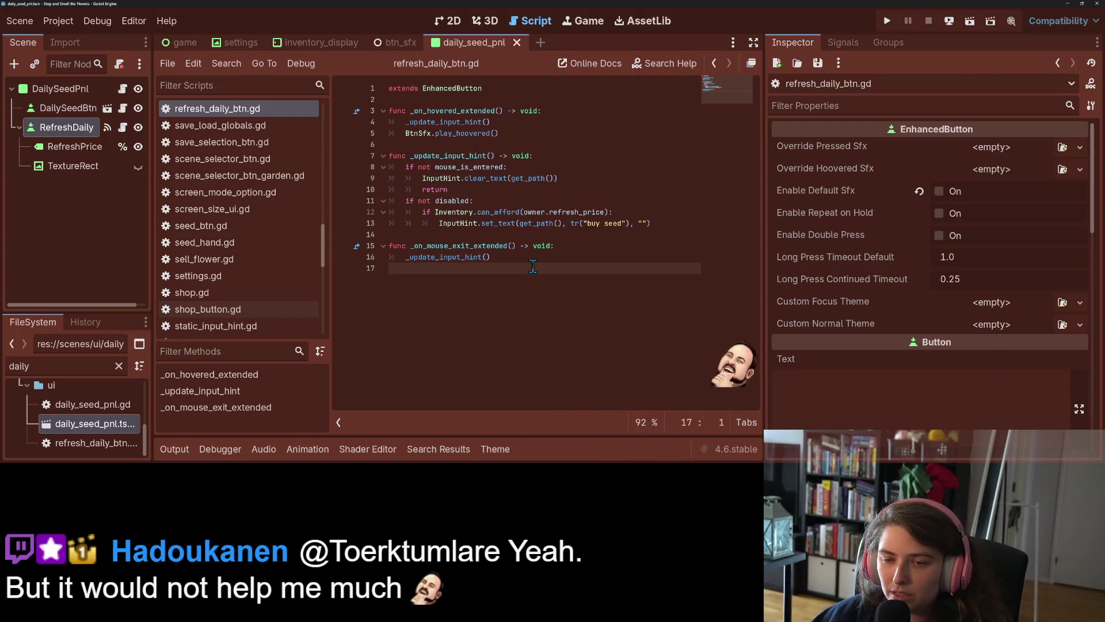
click(532, 258)
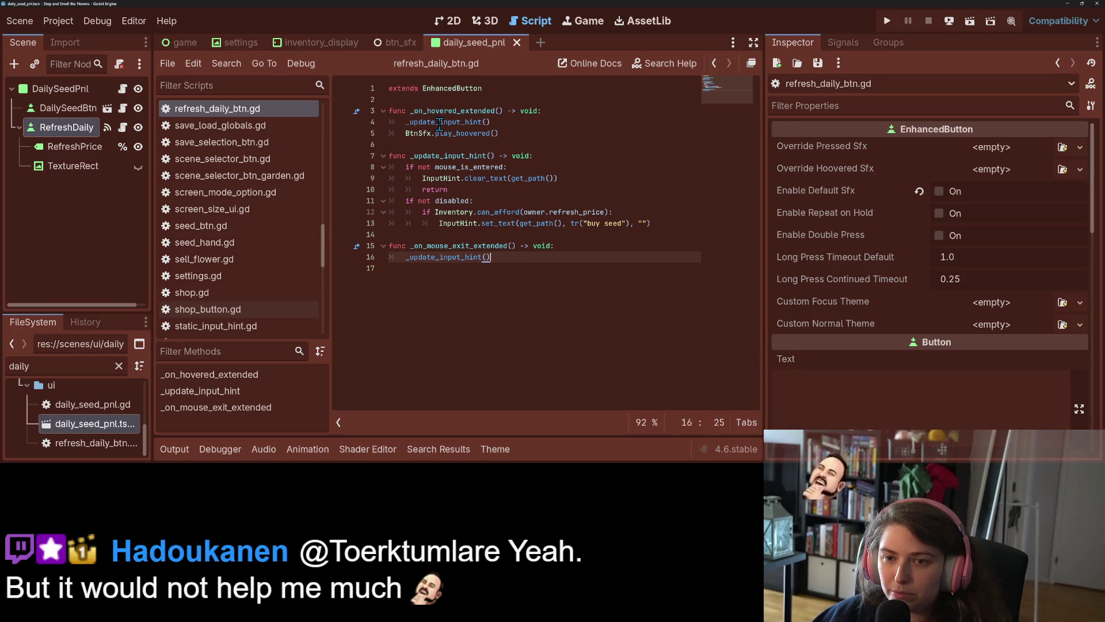
click(416, 156)
double_click(461, 133)
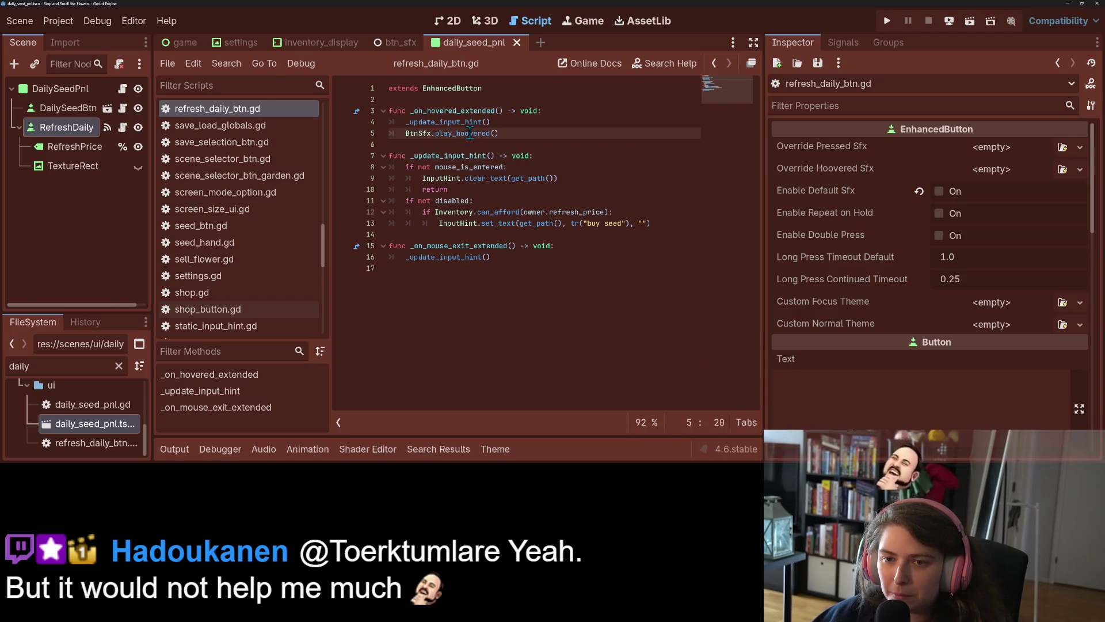
click(534, 134)
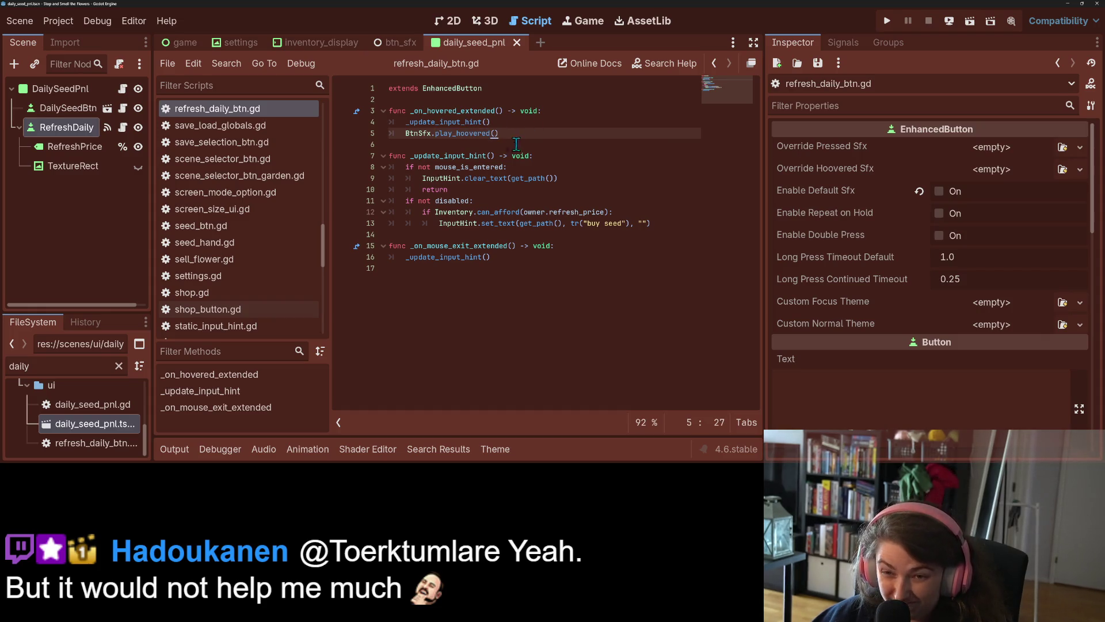
click(124, 89)
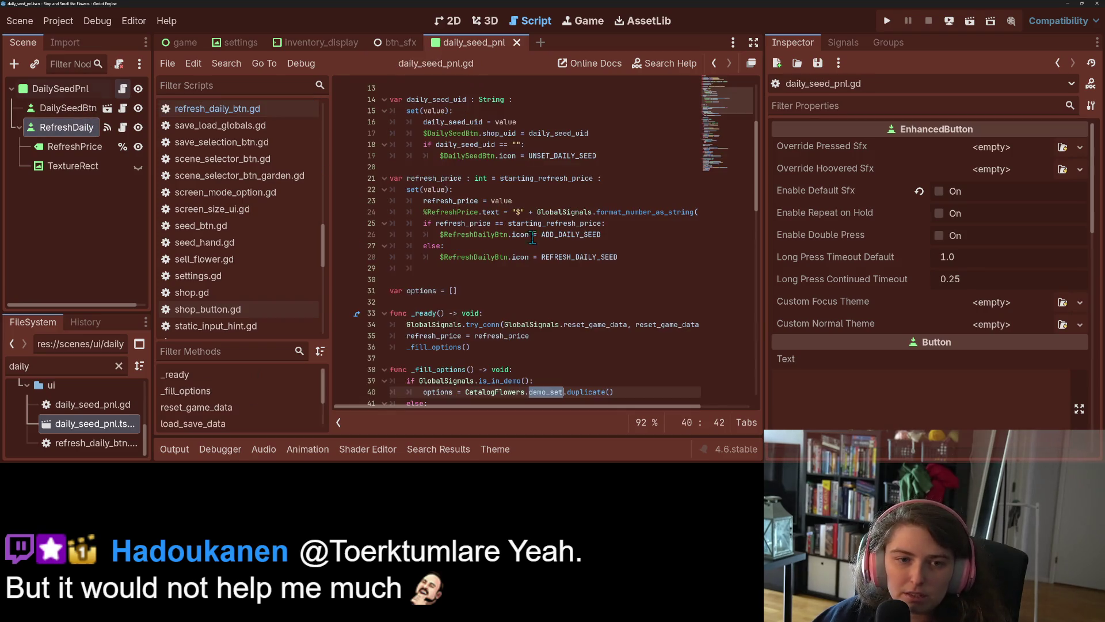
scroll(514, 299, down, 5)
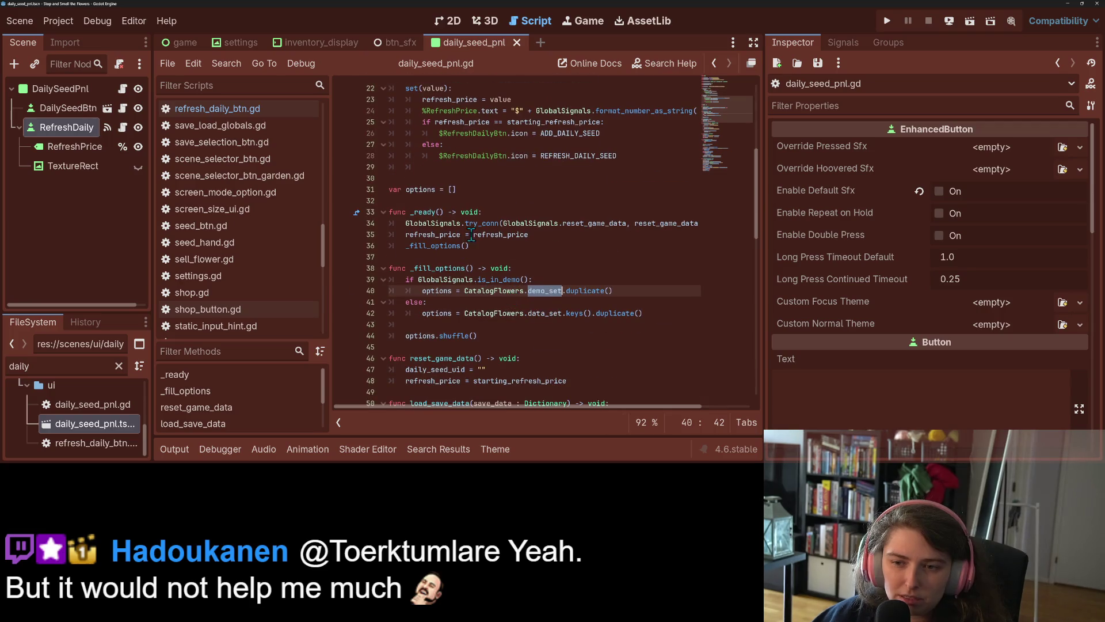
Step: Inspect the refresh_price and _fill_options calls on lines 35-36 of daily_seed_pnl.gd
double_click(505, 236)
double_click(450, 246)
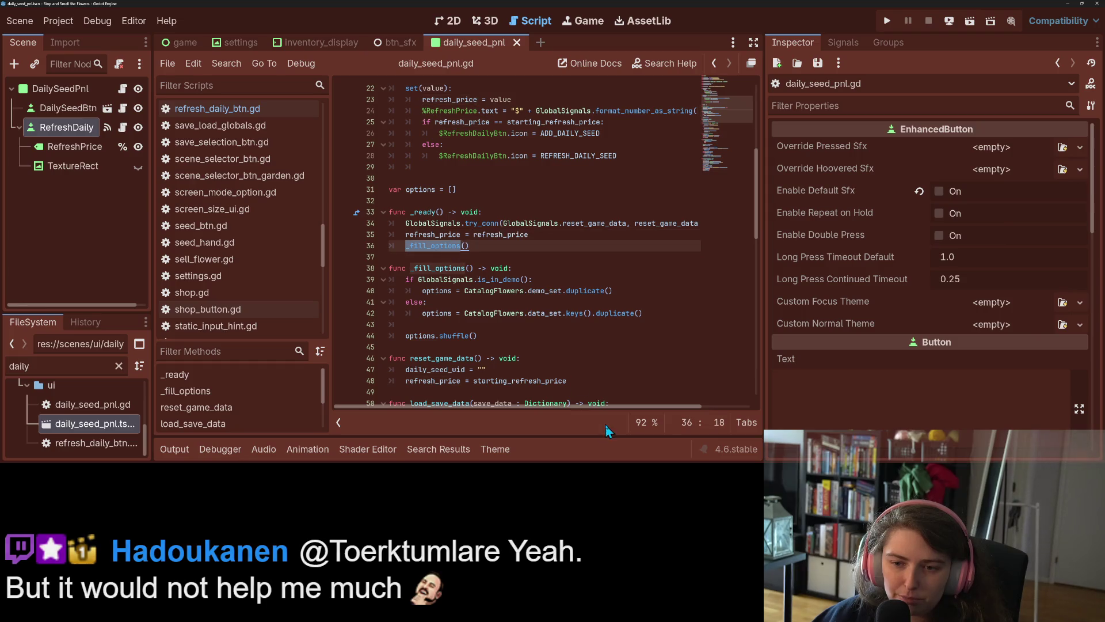
drag(569, 406, 619, 407)
scroll(623, 409, left, 3)
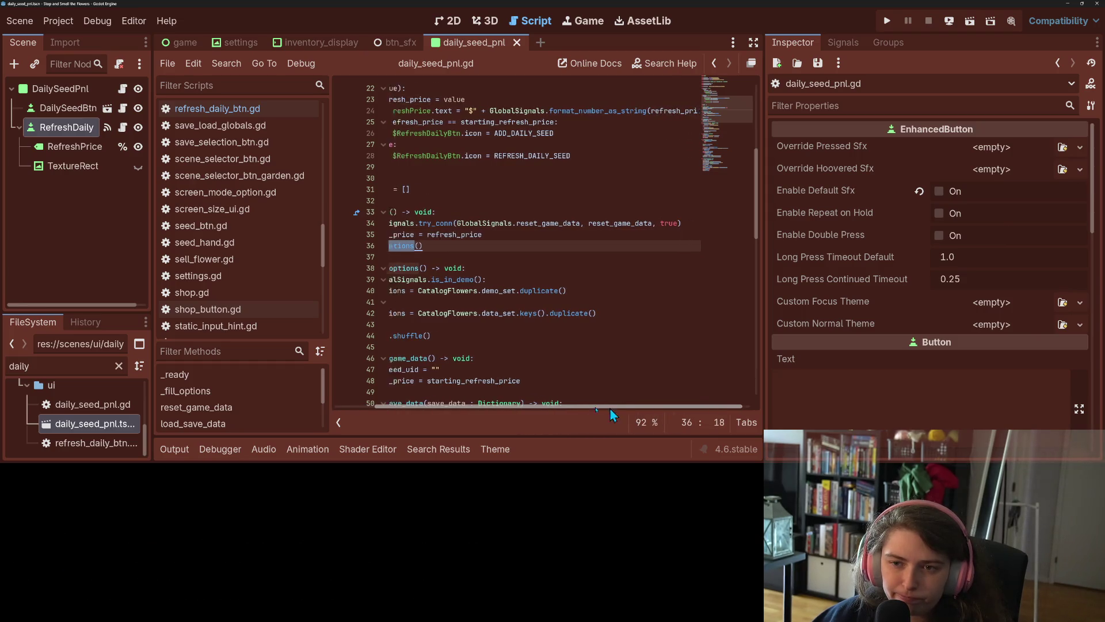
scroll(491, 415, right, 3)
scroll(491, 414, left, 3)
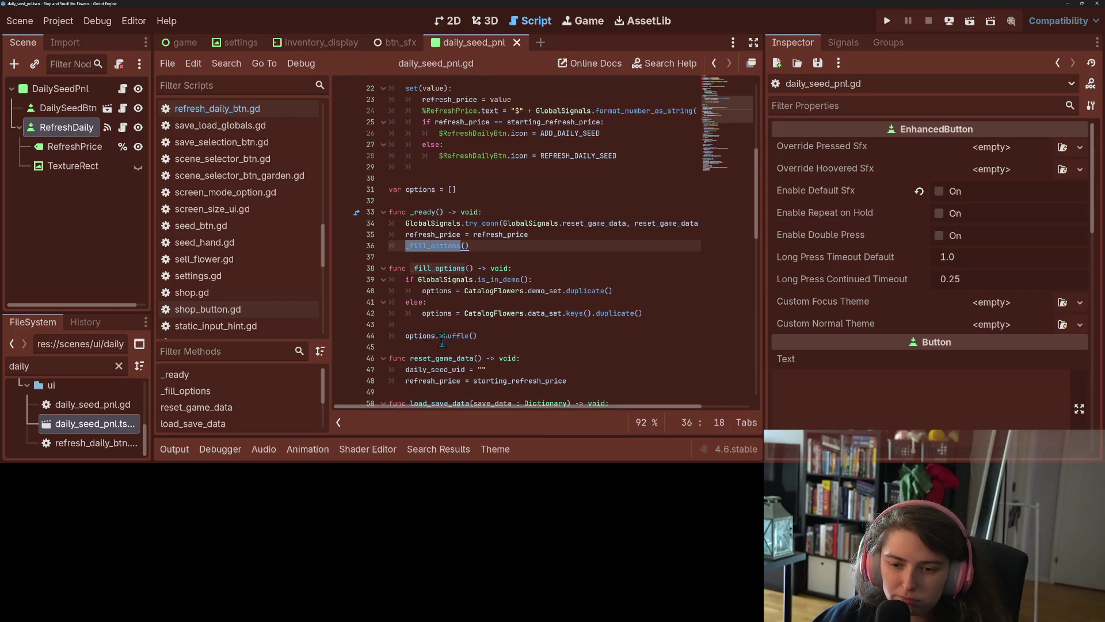
scroll(483, 287, down, 9)
Step: Review refresh_daily_seed's affordability check and its BtnSfx.play_no_action() call
click(476, 313)
click(472, 301)
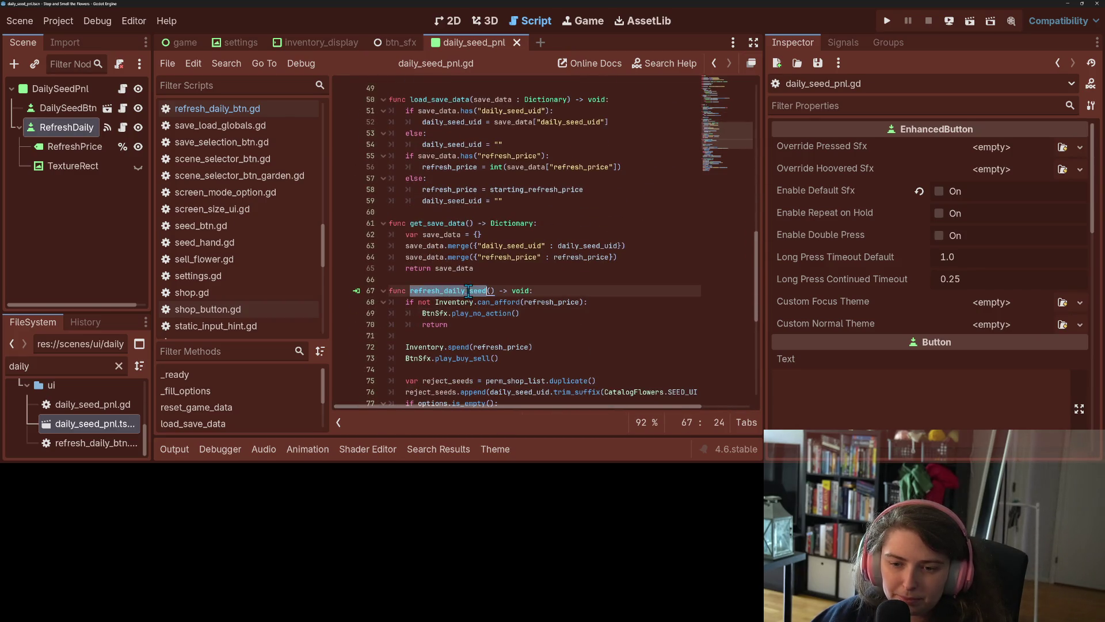
click(485, 314)
scroll(477, 325, down, 2)
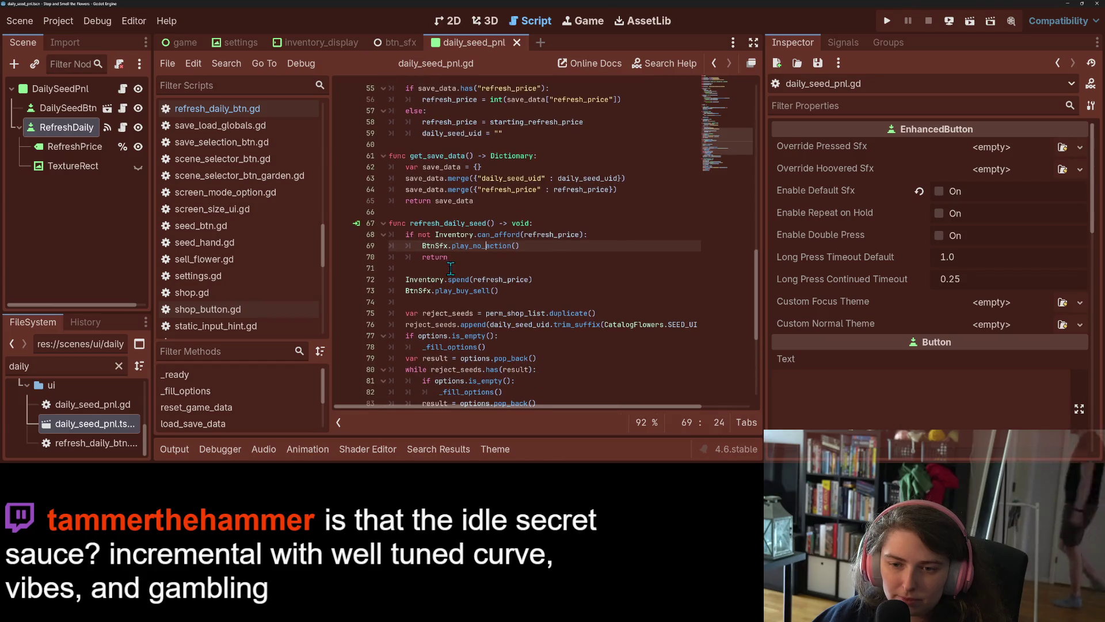
Step: Select the play_buy_sell call, place the caret on blank line 74, and save
click(471, 268)
double_click(468, 291)
click(524, 291)
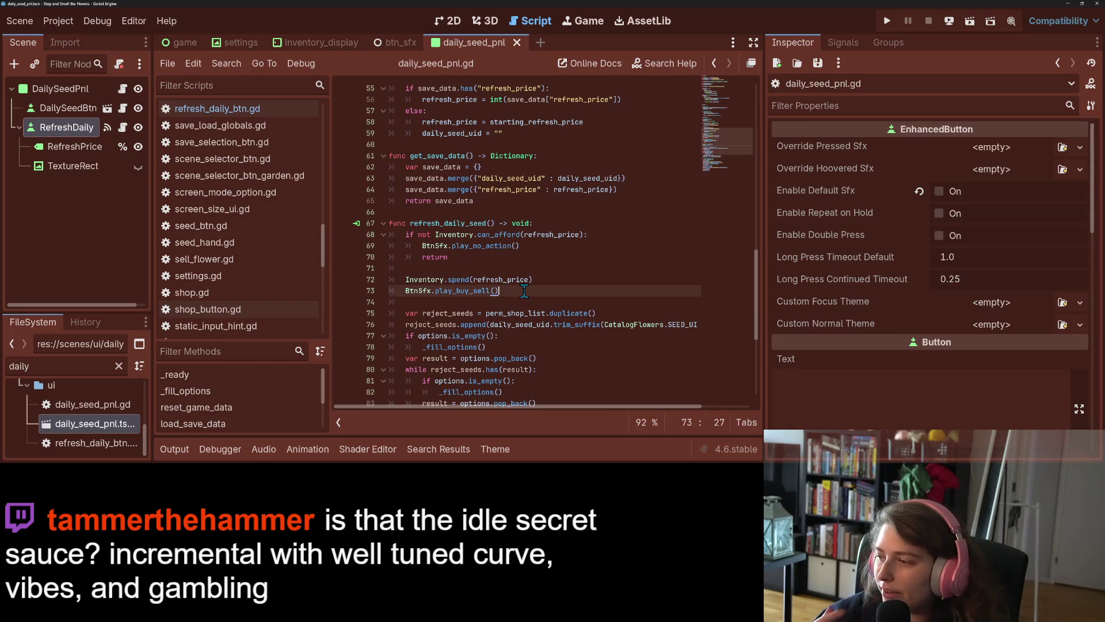
click(525, 302)
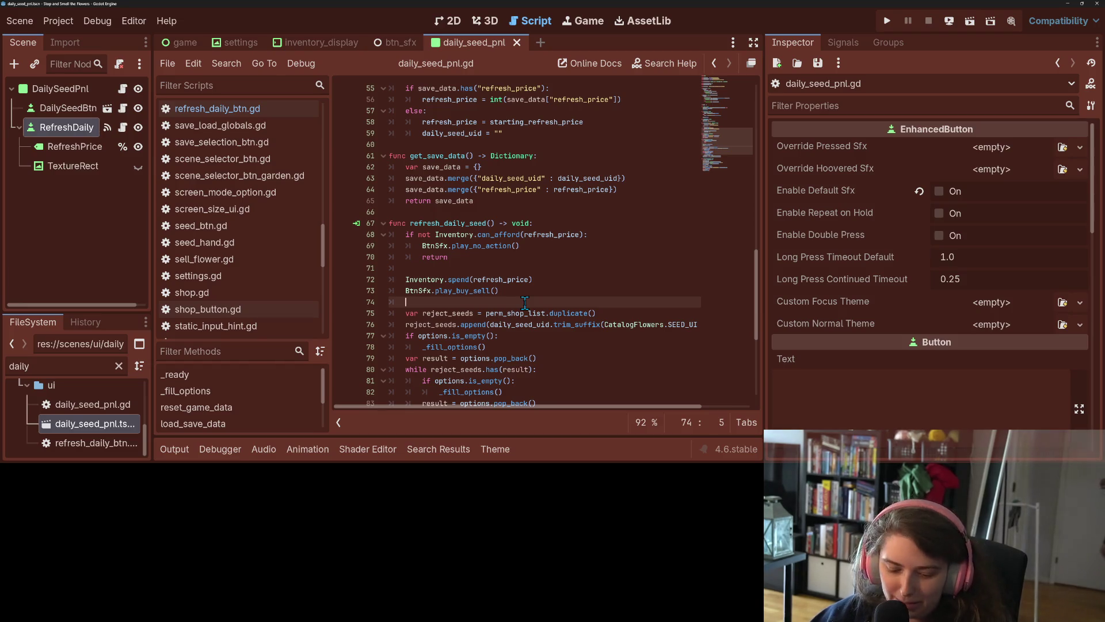
key(ctrl+s)
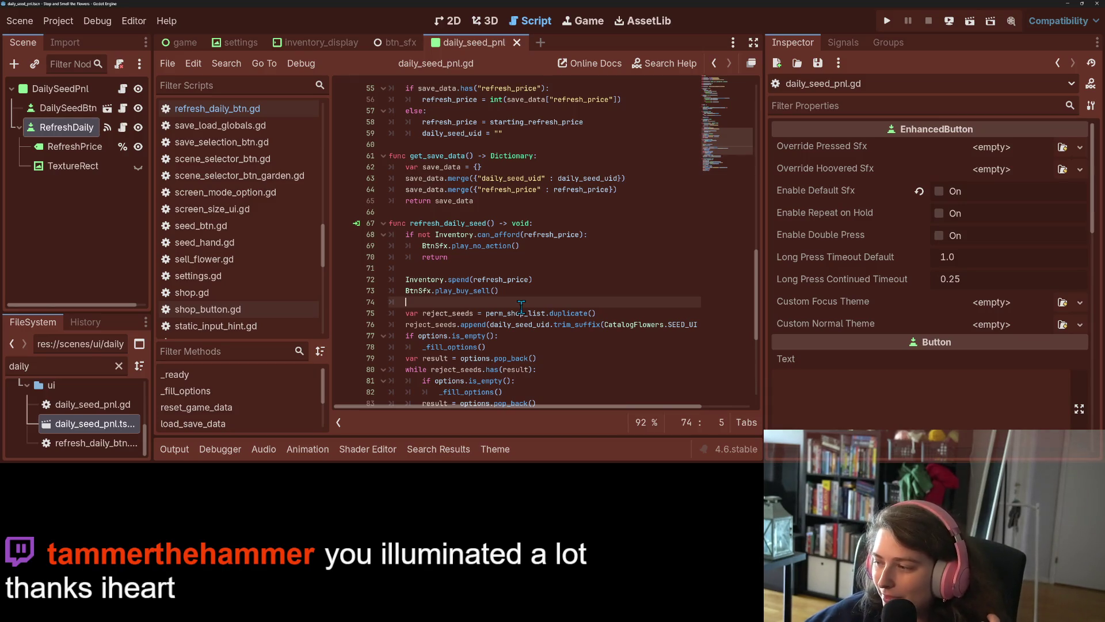
Step: Check perm_shop_list's value, revisit lines 71 and 66, save, and launch the game
mouse_move(524, 314)
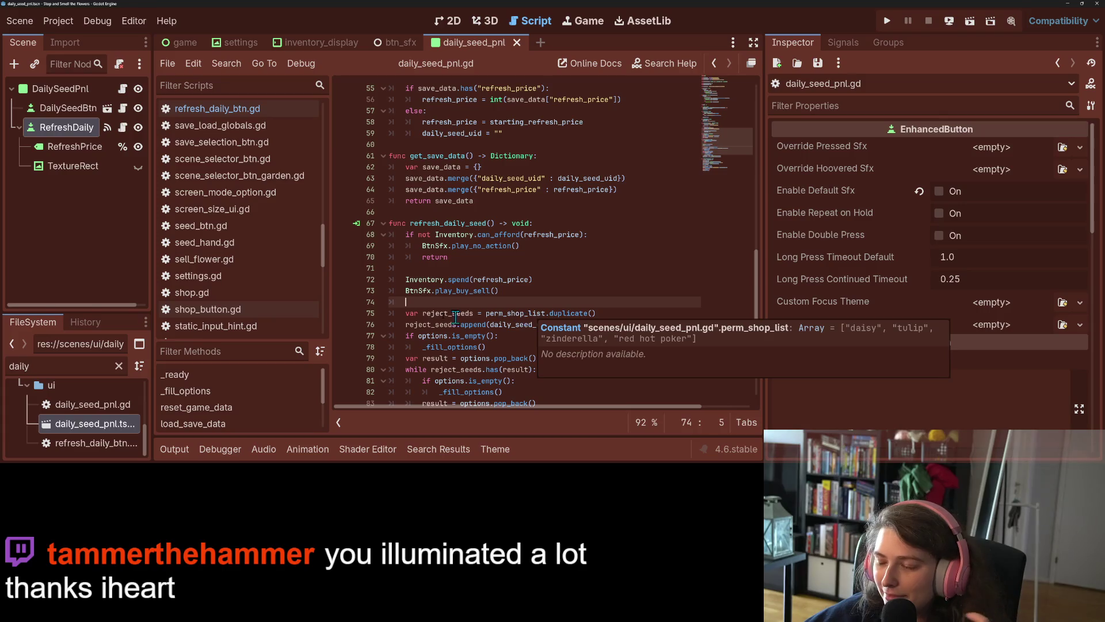
click(529, 268)
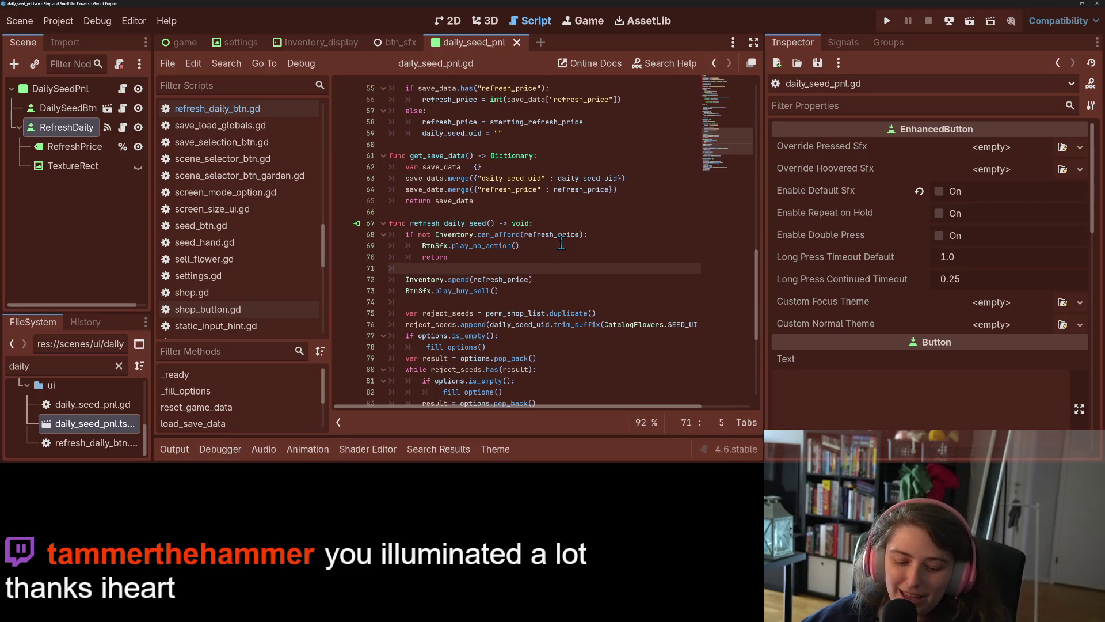
click(601, 211)
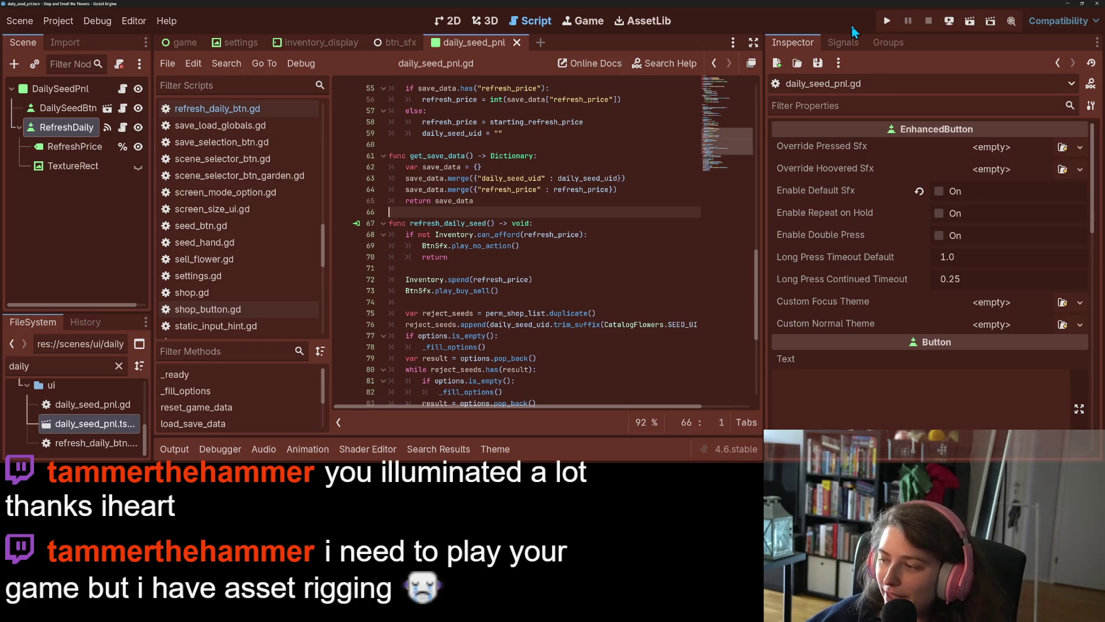
key(ctrl+s)
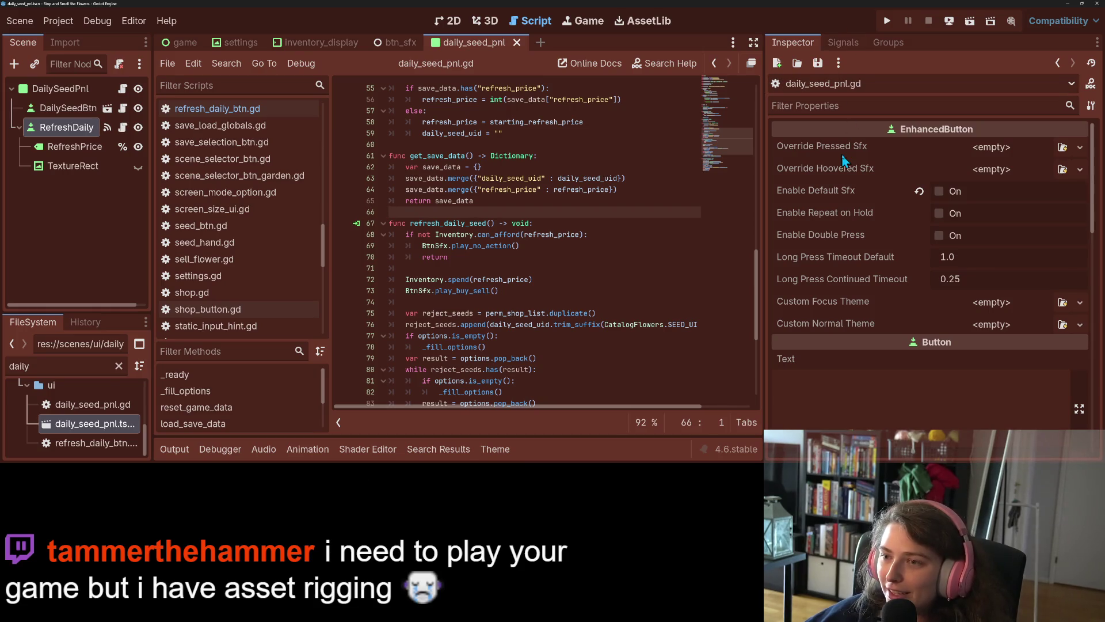
click(886, 22)
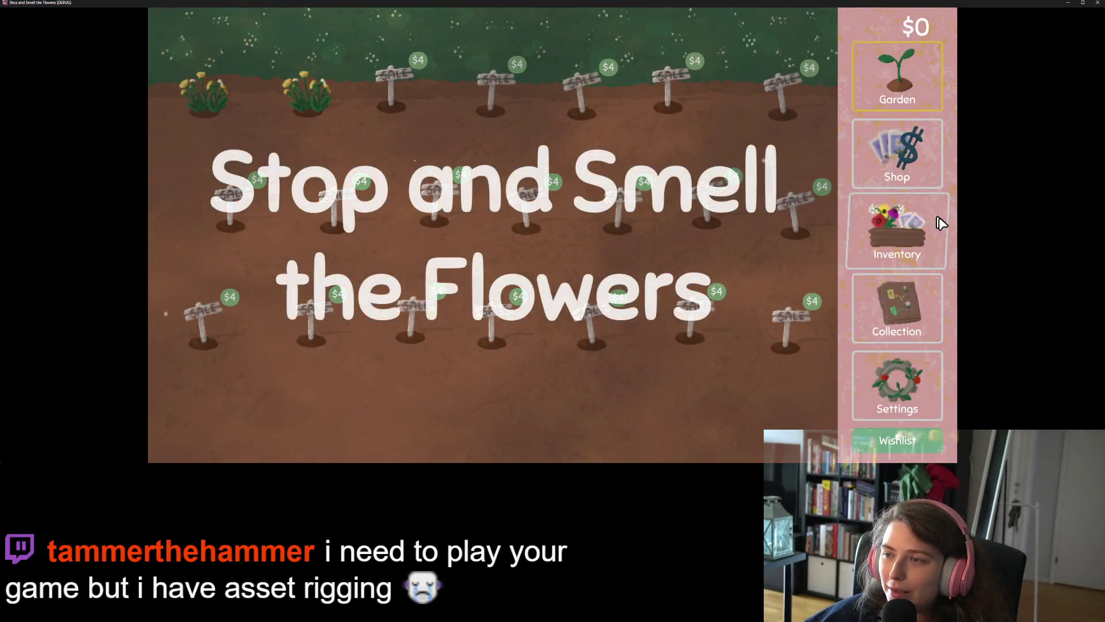
Step: Lower the Sound Effects volume to about the first notch, then return to the shop
click(913, 183)
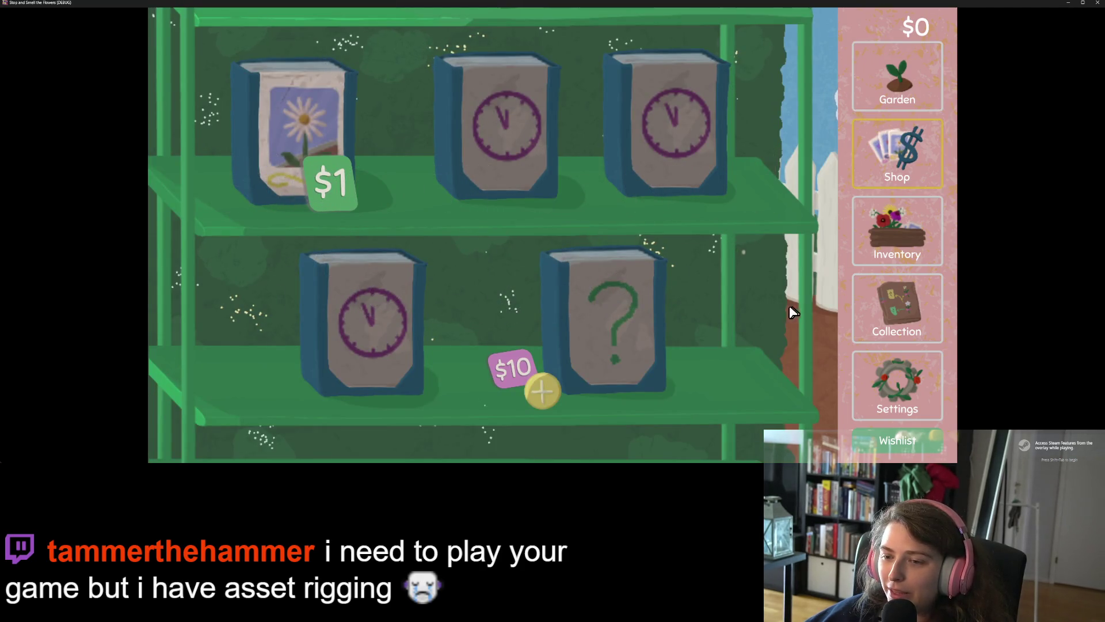
click(892, 383)
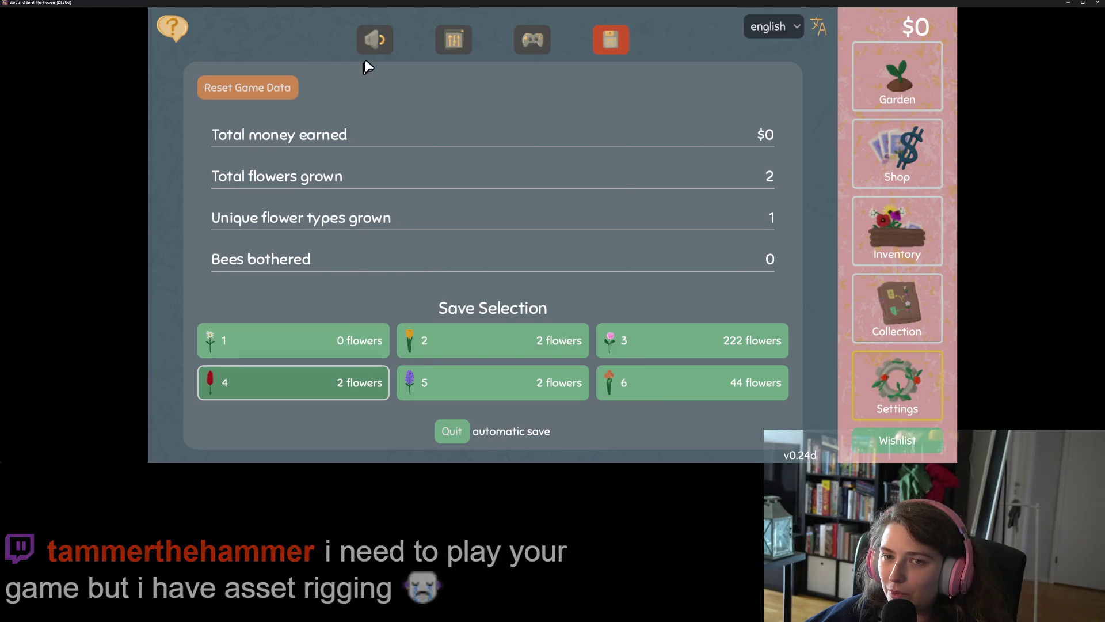
click(375, 41)
click(370, 349)
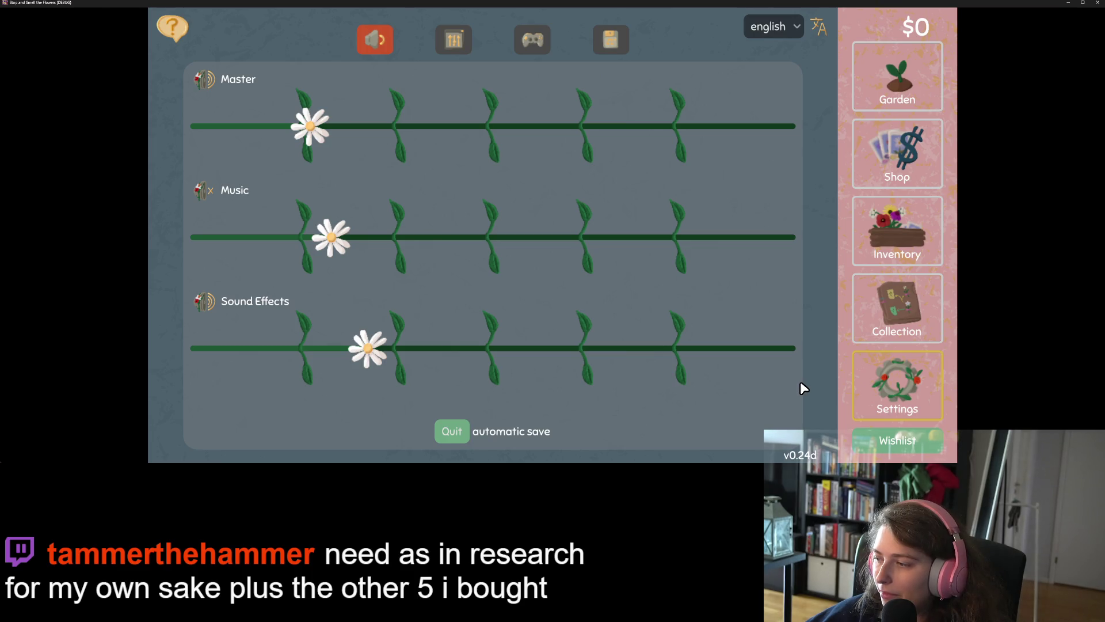
click(312, 350)
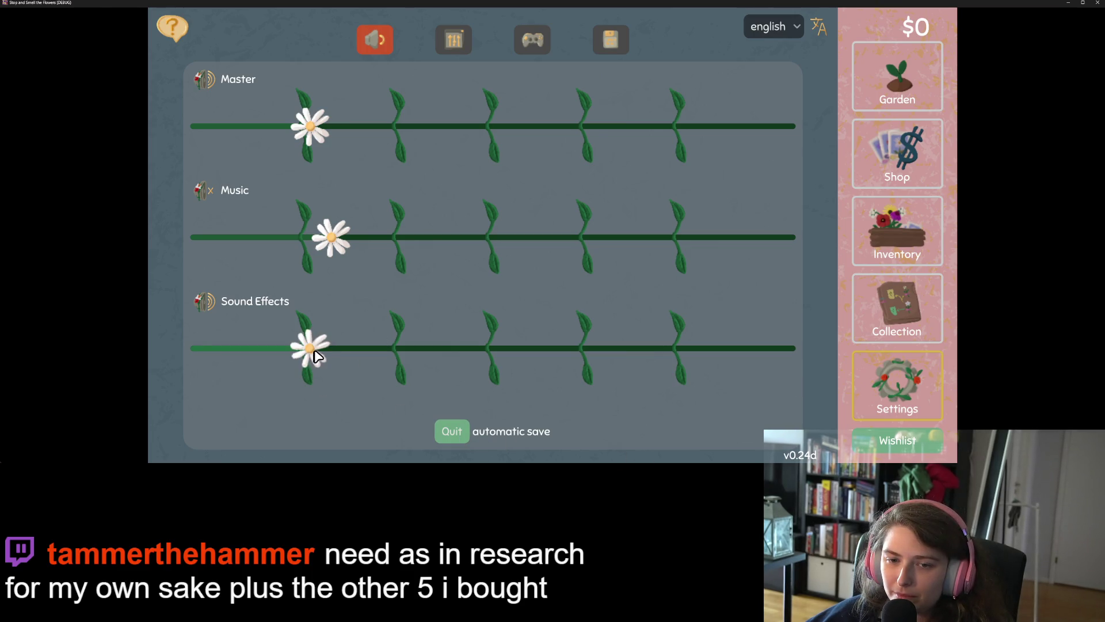
click(321, 350)
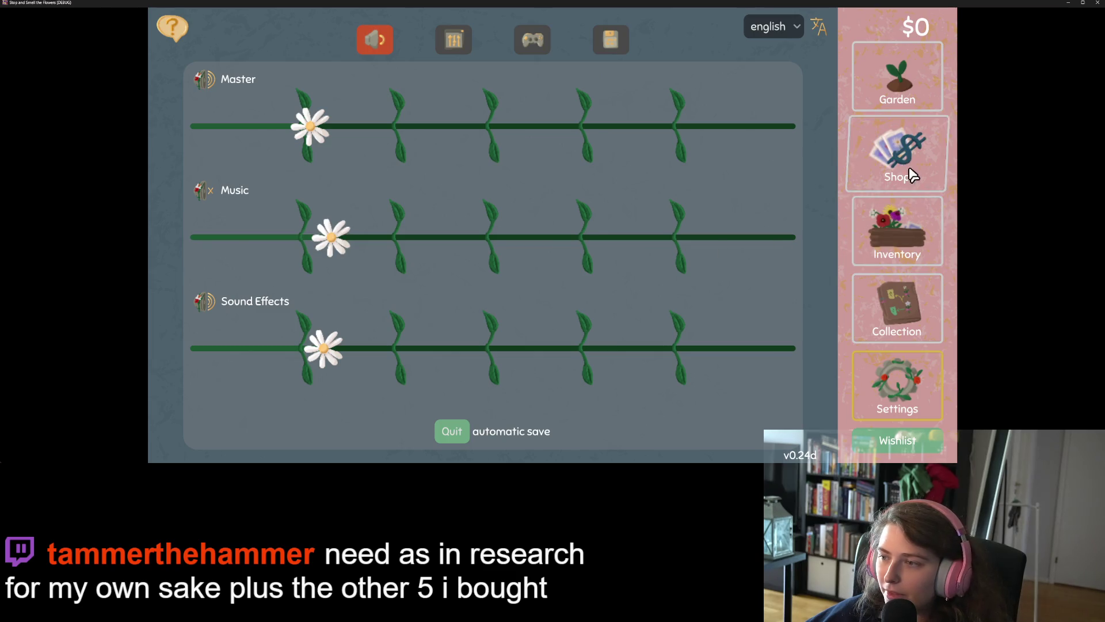
click(910, 170)
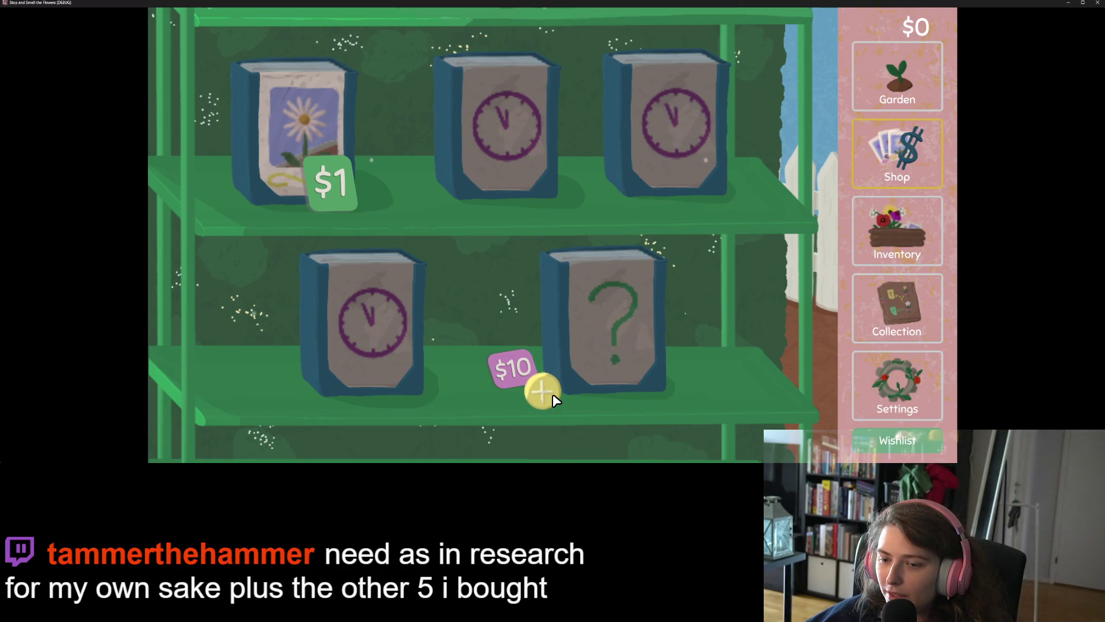
Step: Try buying the daisy seeds three times at $0, then visit the inventory and garden
click(329, 149)
click(330, 151)
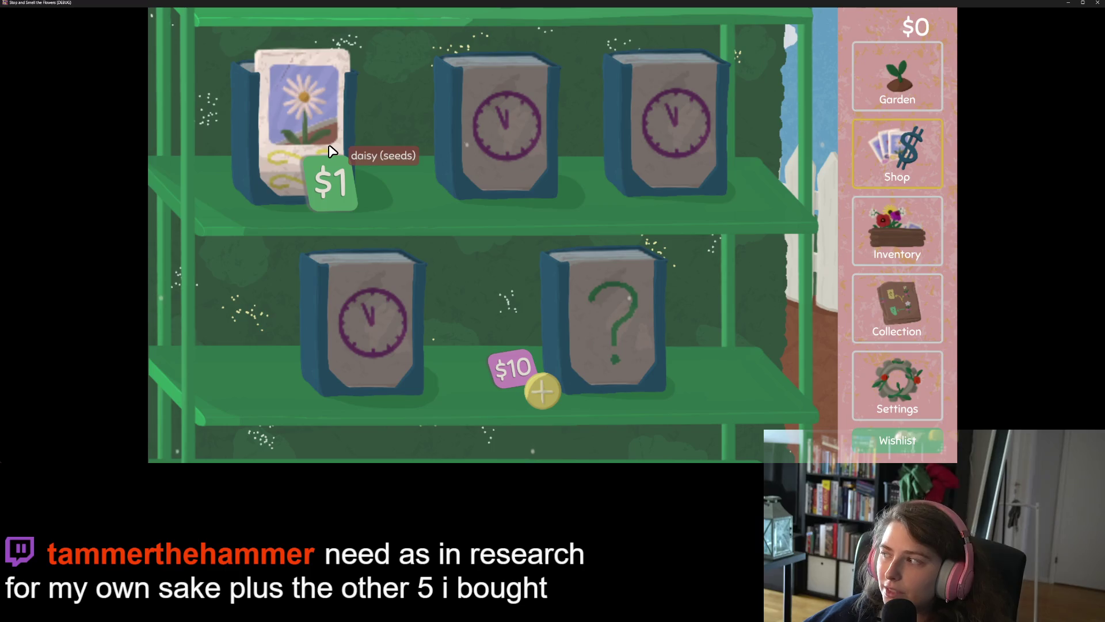
click(331, 151)
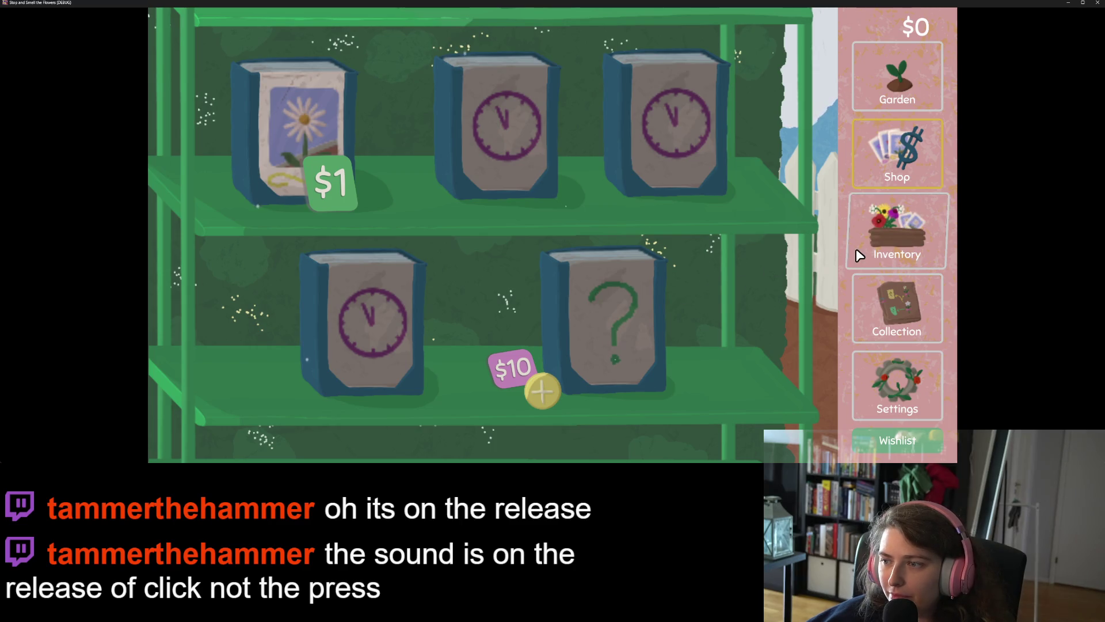
click(882, 228)
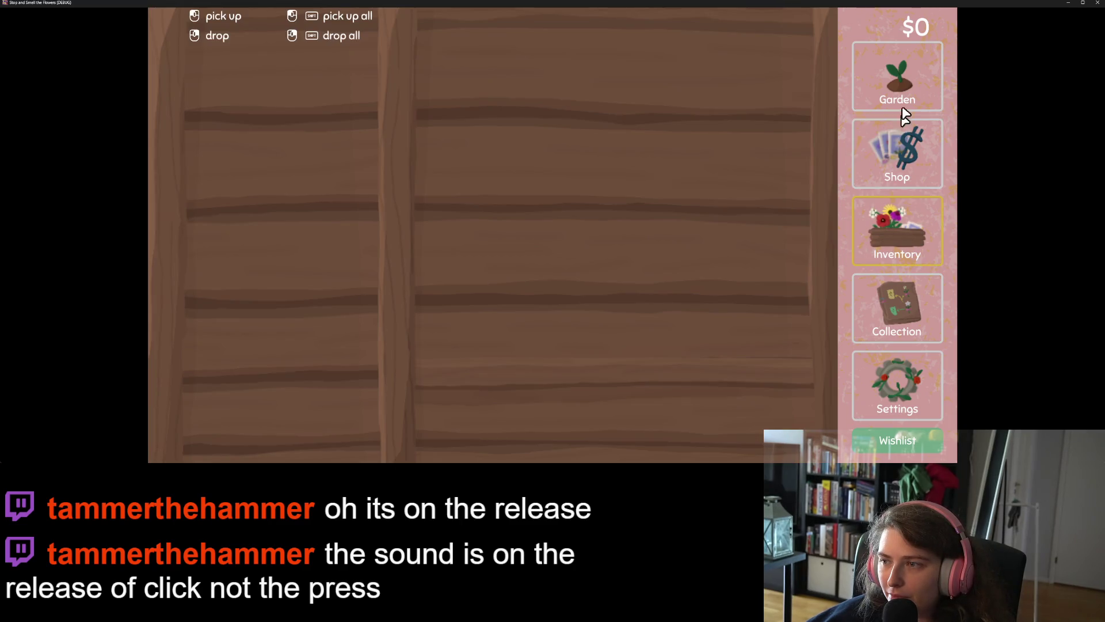
click(902, 84)
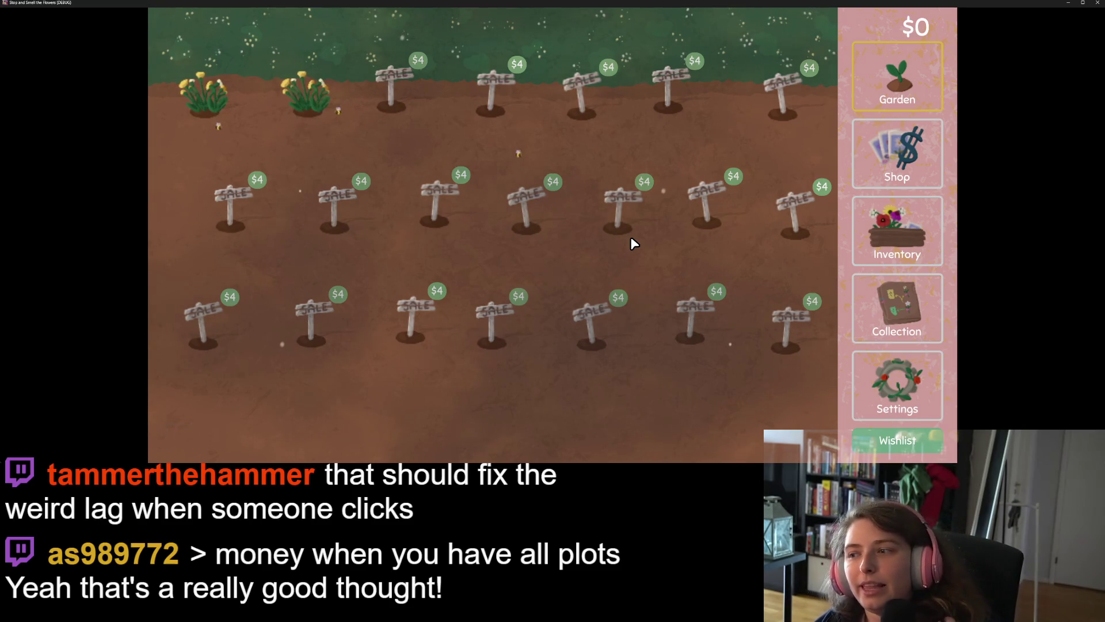
Step: Open the shop and trigger the $10 refresh three times to test its sound
click(870, 179)
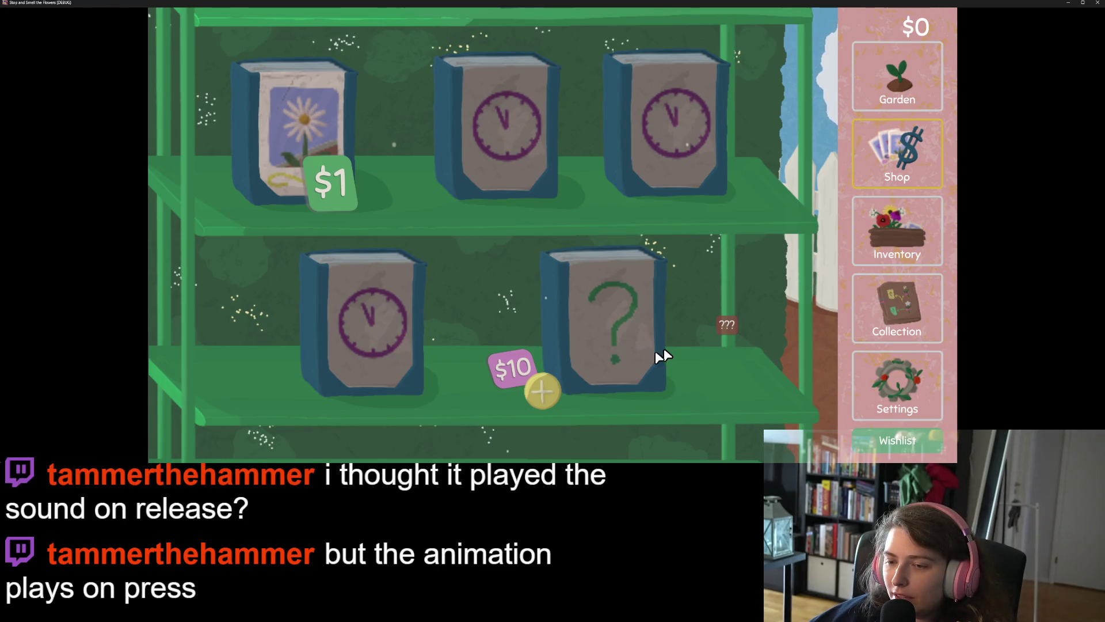
click(542, 391)
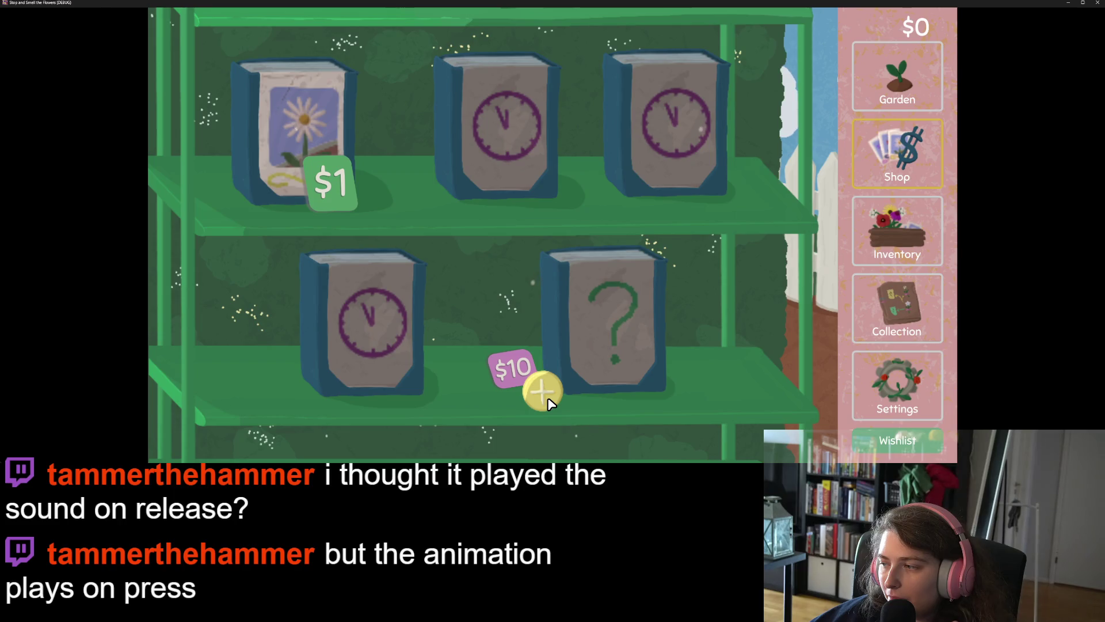
click(548, 399)
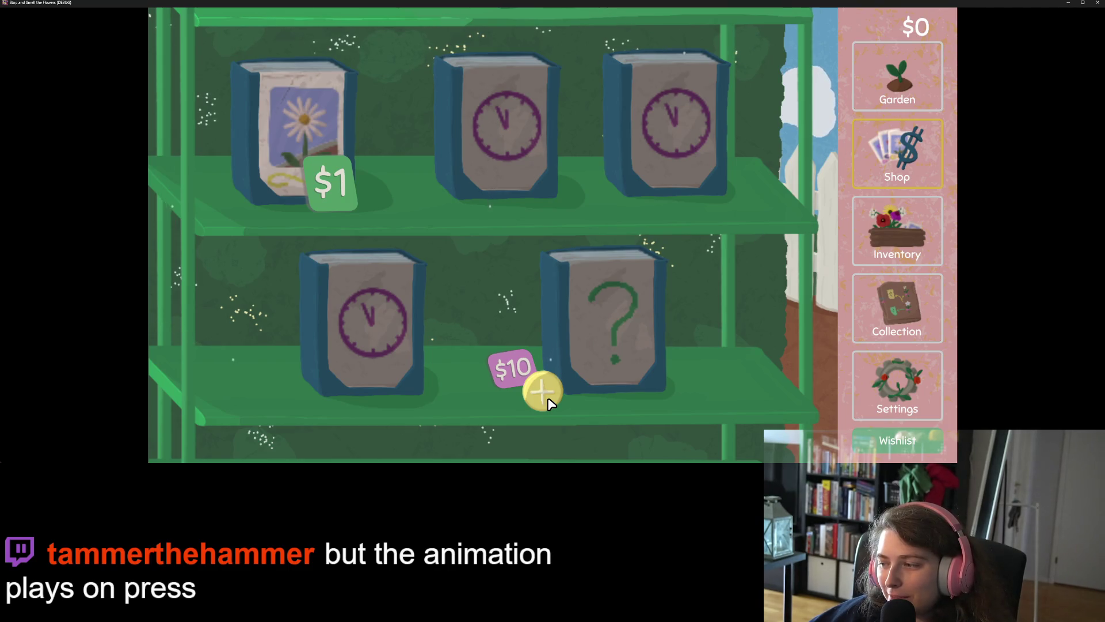
click(547, 400)
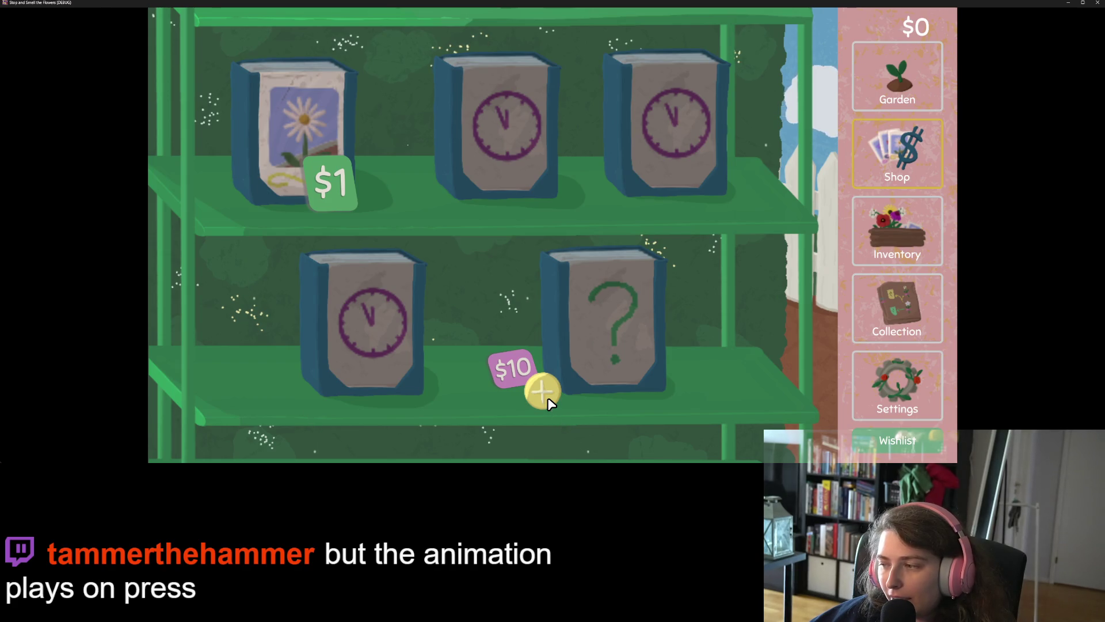
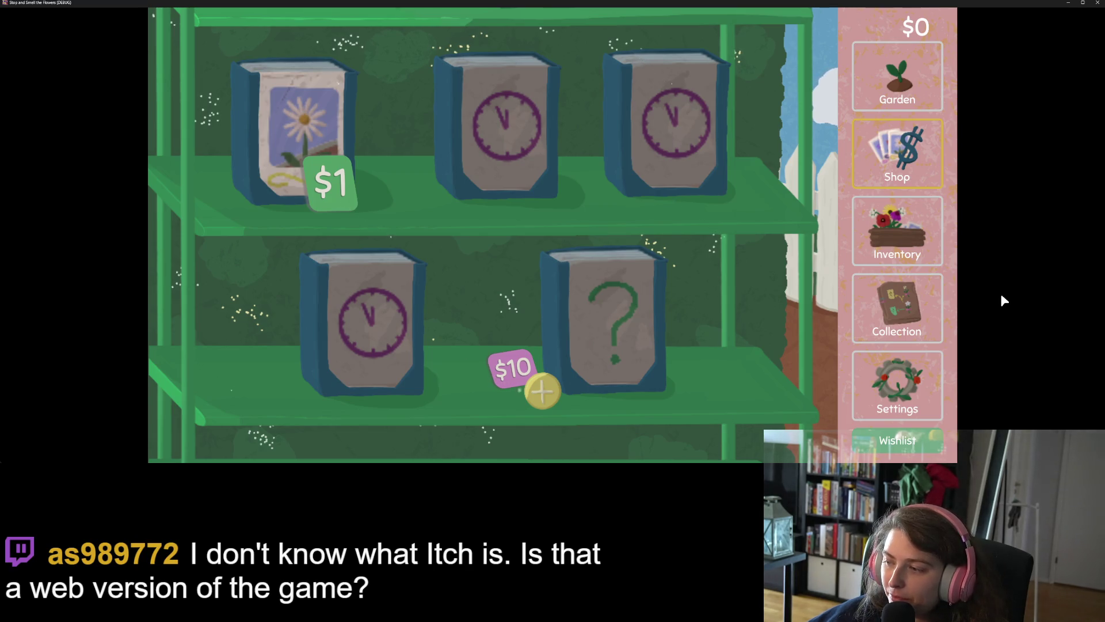
Step: Close the running Stop and Smell the Flowers game window
click(1098, 2)
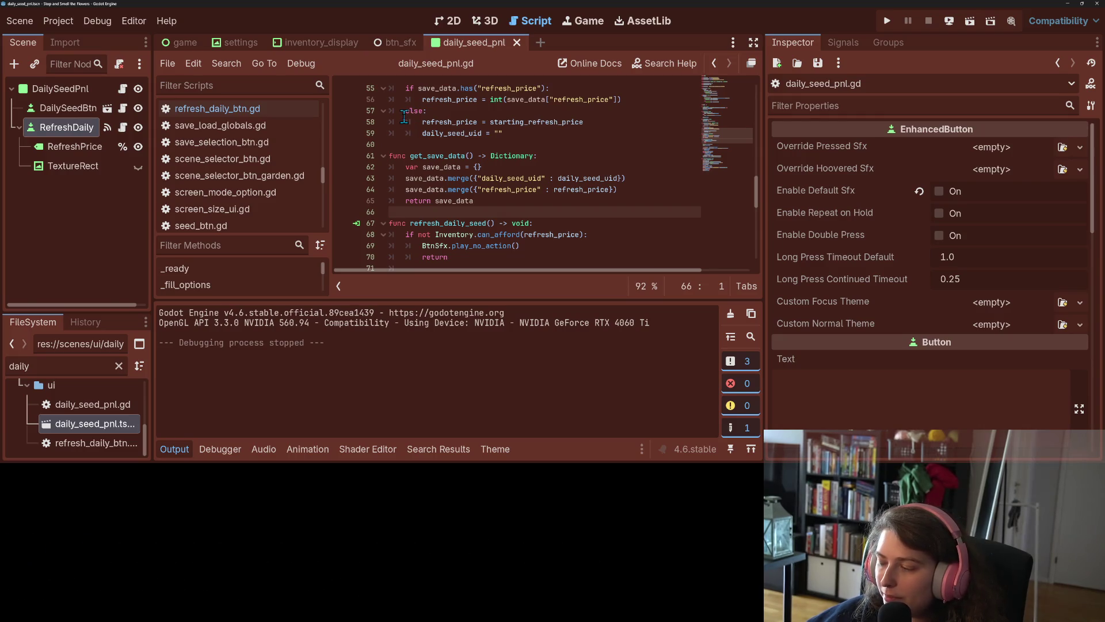
Step: Collapse the Output panel, put the caret after refresh_daily_seed's return line, and dismiss the Button tooltip
click(174, 449)
click(496, 291)
click(515, 246)
click(540, 234)
click(533, 266)
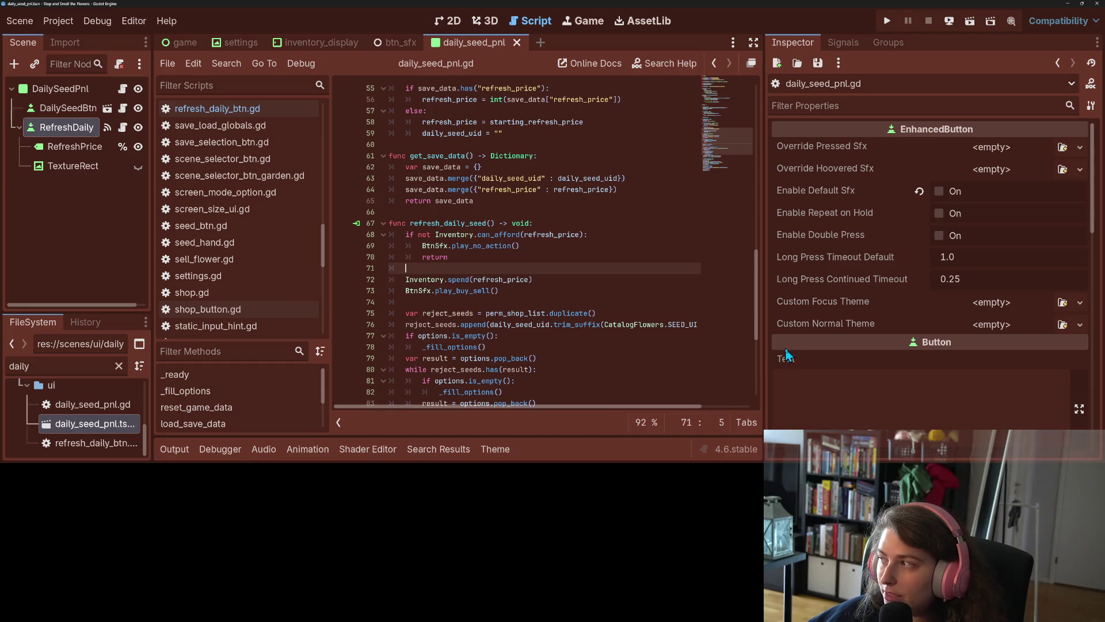
mouse_move(787, 355)
click(682, 258)
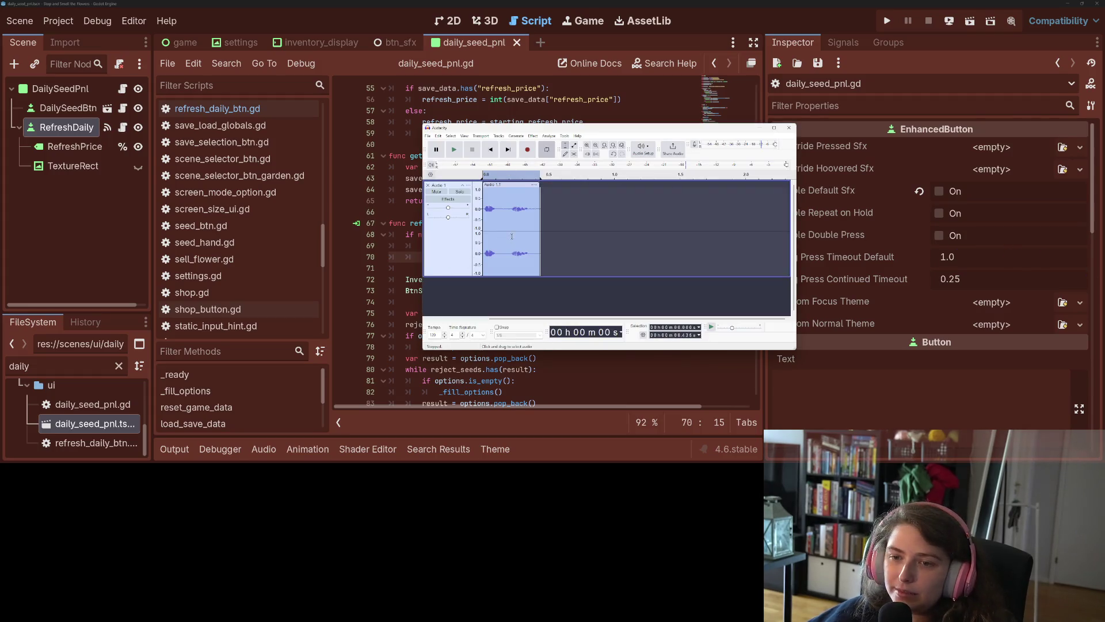
Step: Zoom into the new clip's waveform and move the selection's start to 0.012 s
ctrl+scroll(503, 239, up, 4)
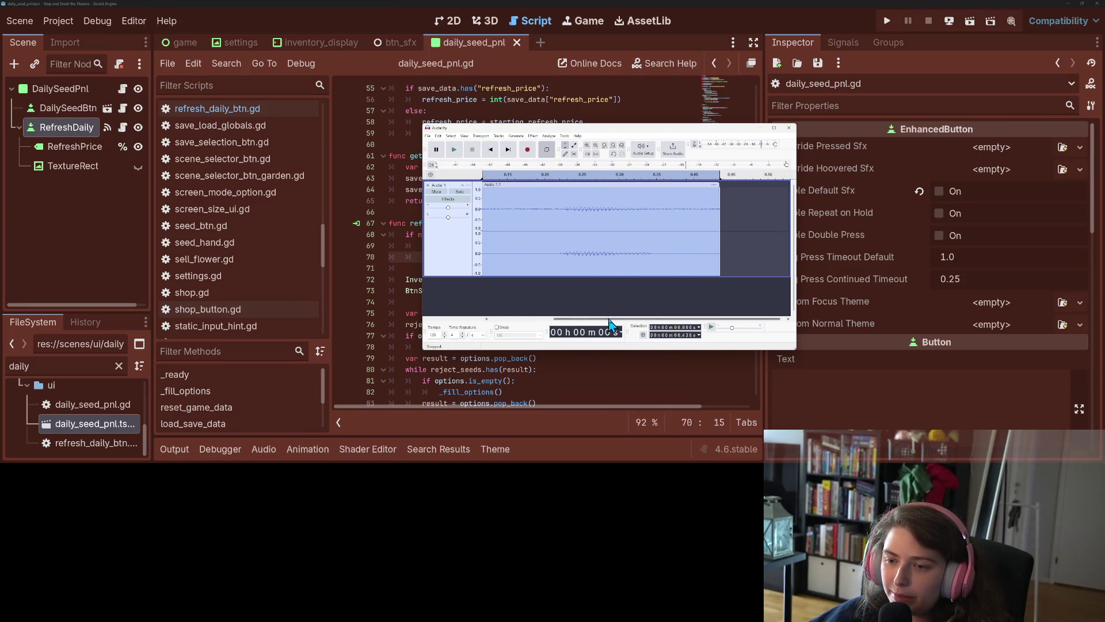
drag(561, 319, 493, 321)
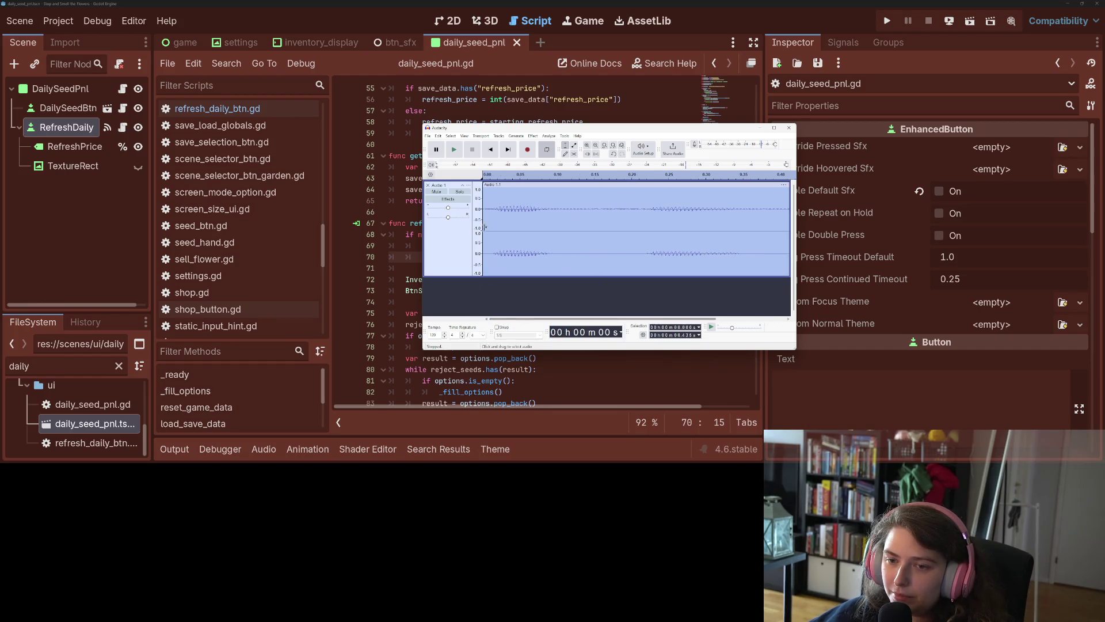
mouse_move(483, 208)
mouse_down()
mouse_move(497, 208)
mouse_move(492, 193)
mouse_move(506, 186)
mouse_move(495, 188)
mouse_up()
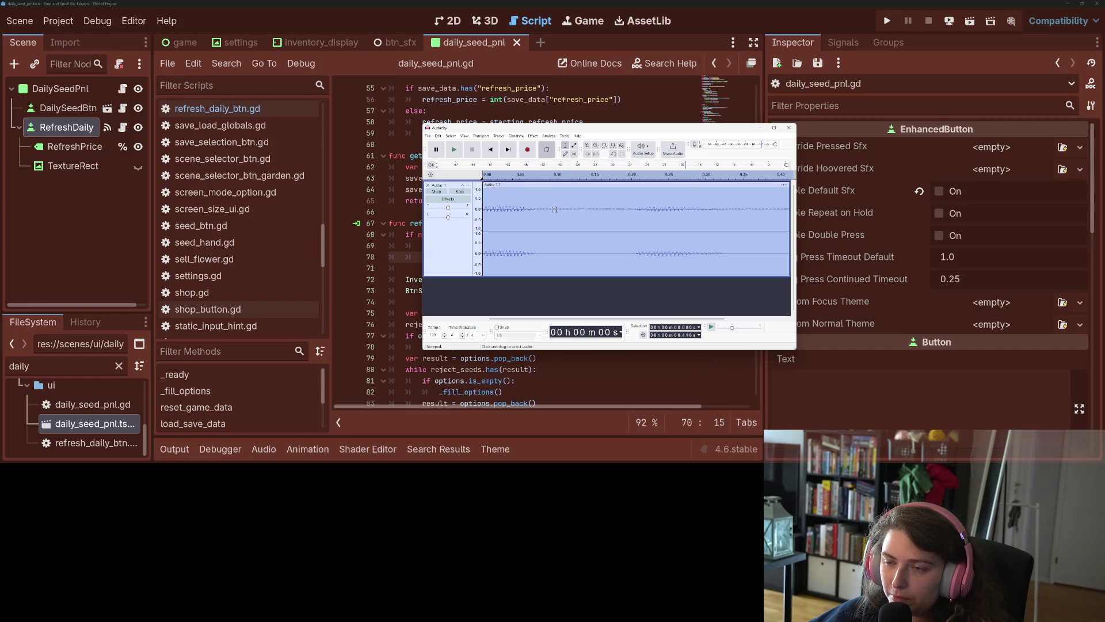
scroll(638, 220, down, 2)
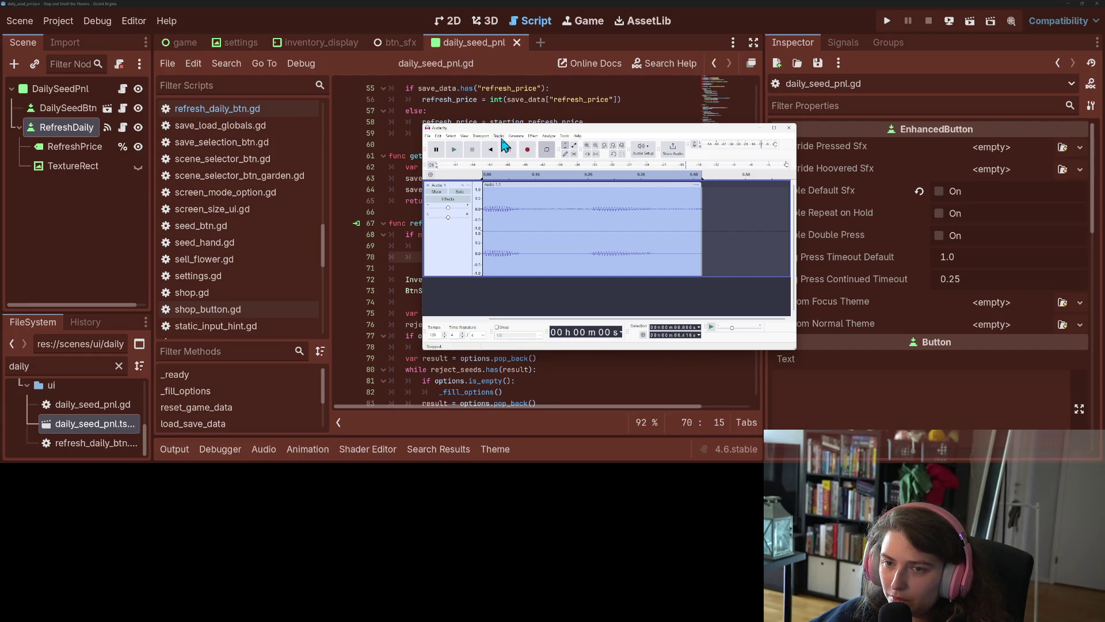
click(454, 151)
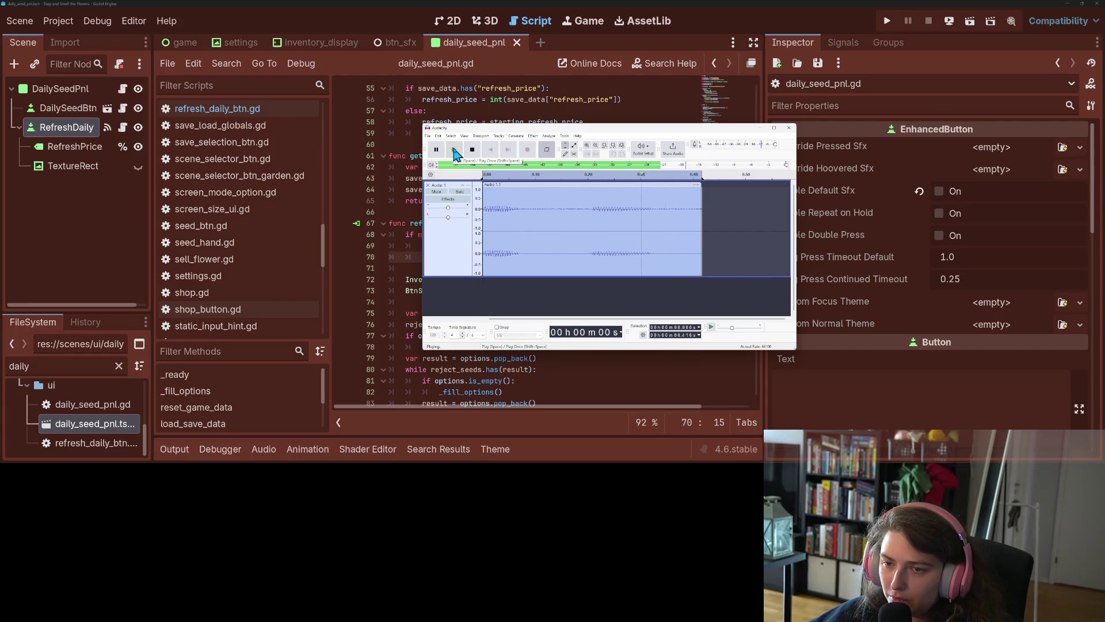
click(472, 151)
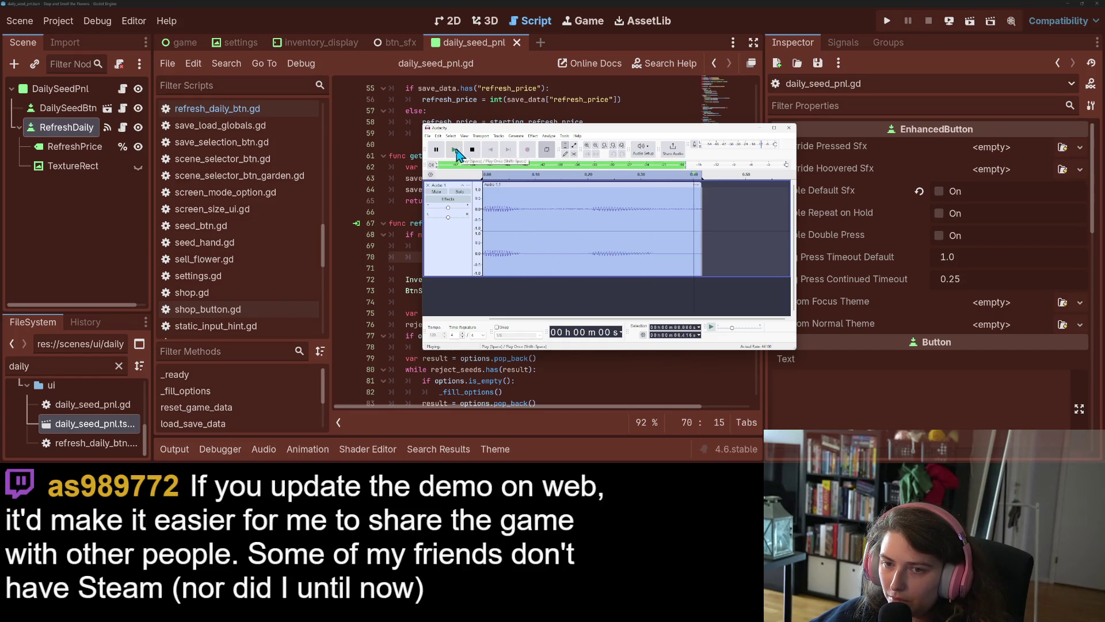
key(space)
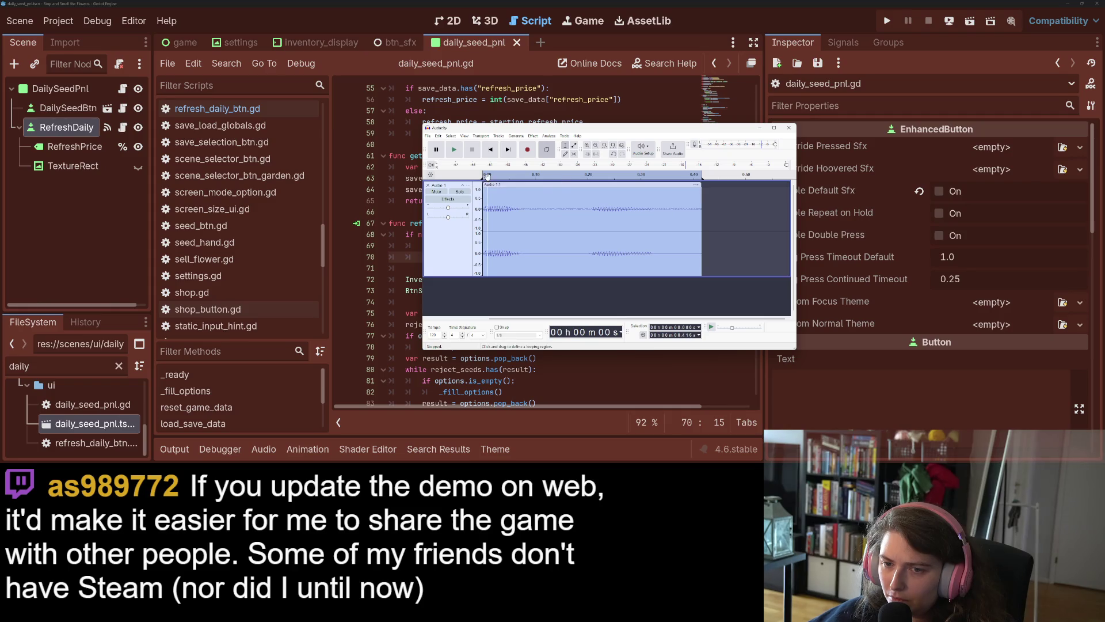
click(487, 175)
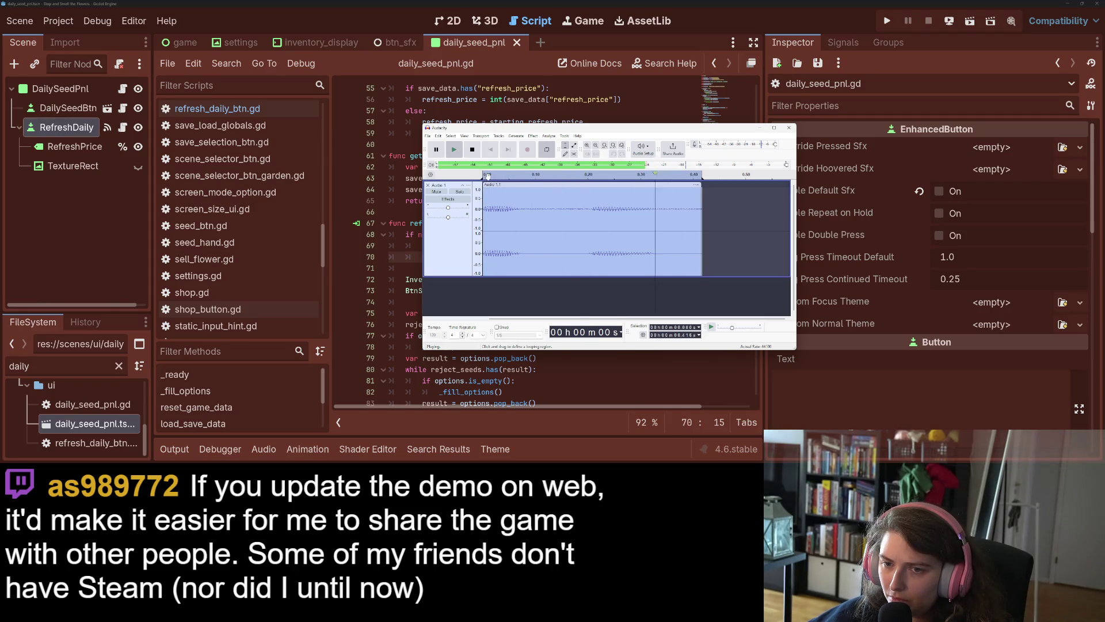